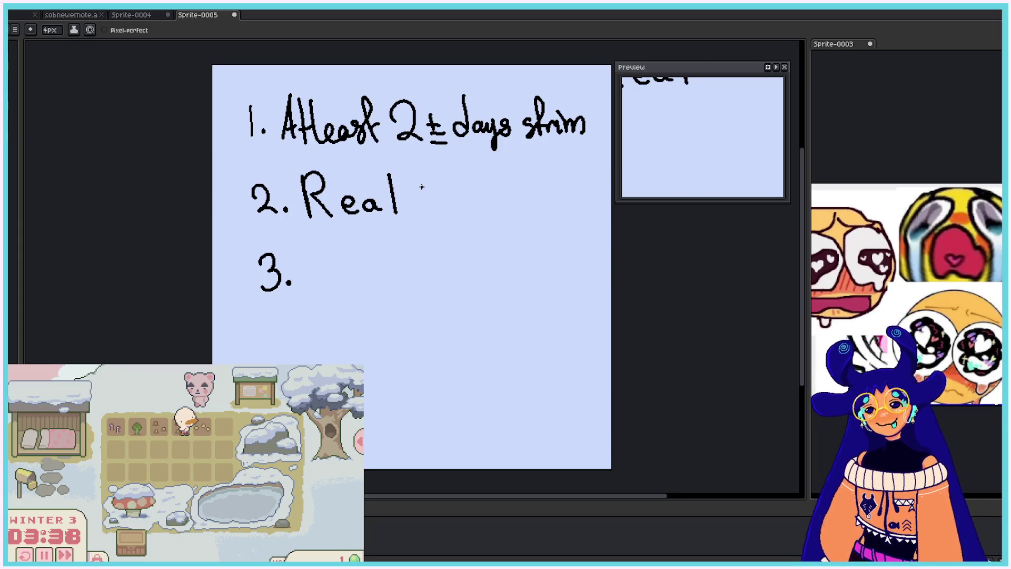
- Handwrite 'Not a Raccoon pretending' after item 3, then switch to the sobnewemote sprite
{"action": "mouse_move", "coordinate": [310, 247]}
{"action": "left_mouse_down"}
{"action": "mouse_move", "coordinate": [311, 288]}
{"action": "mouse_move", "coordinate": [332, 287]}
{"action": "mouse_move", "coordinate": [332, 244]}
{"action": "mouse_move", "coordinate": [367, 290]}
{"action": "mouse_move", "coordinate": [376, 264]}
{"action": "mouse_move", "coordinate": [420, 282]}
{"action": "left_mouse_up"}
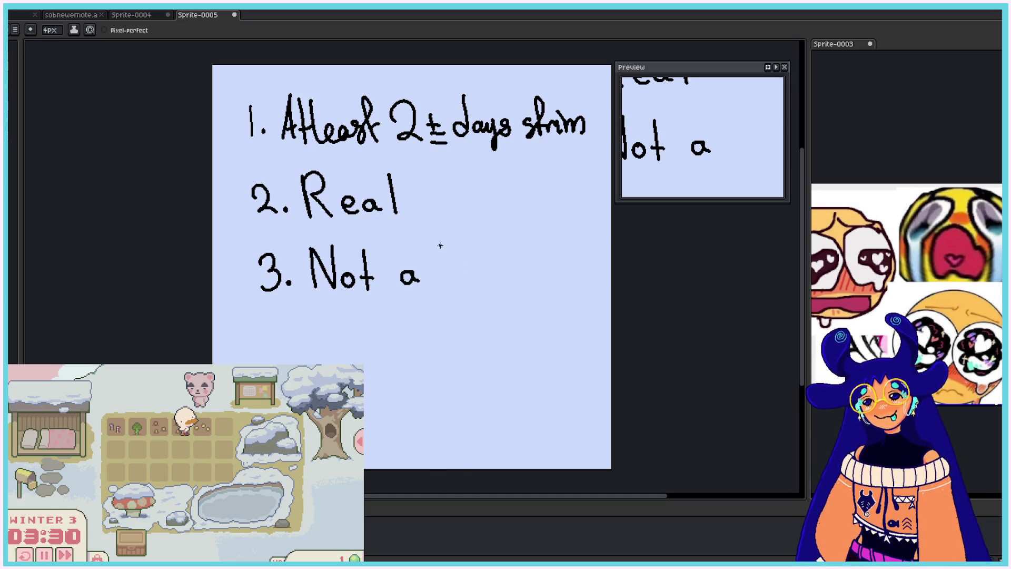
{"action": "mouse_move", "coordinate": [441, 243]}
{"action": "left_mouse_down"}
{"action": "mouse_move", "coordinate": [444, 278]}
{"action": "mouse_move", "coordinate": [477, 278]}
{"action": "left_mouse_up"}
{"action": "left_click_drag", "start_coordinate": [496, 263], "coordinate": [557, 280]}
{"action": "mouse_move", "coordinate": [302, 310]}
{"action": "left_mouse_down"}
{"action": "mouse_move", "coordinate": [314, 320]}
{"action": "mouse_move", "coordinate": [330, 308]}
{"action": "mouse_move", "coordinate": [353, 322]}
{"action": "left_mouse_up"}
{"action": "mouse_move", "coordinate": [343, 308]}
{"action": "left_mouse_down"}
{"action": "mouse_move", "coordinate": [393, 319]}
{"action": "mouse_move", "coordinate": [423, 300]}
{"action": "mouse_move", "coordinate": [447, 342]}
{"action": "left_mouse_up"}
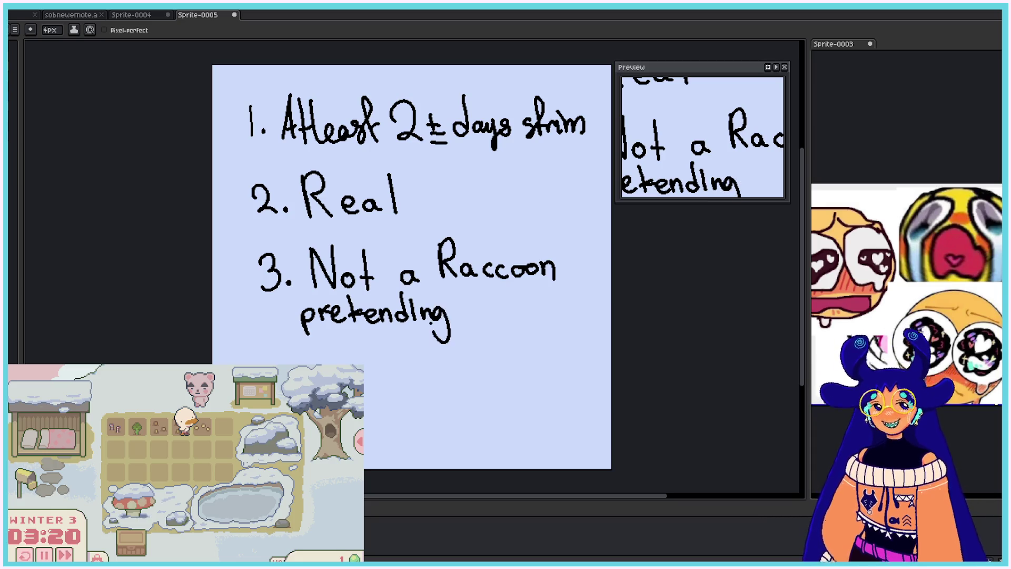
{"action": "left_click", "coordinate": [72, 14]}
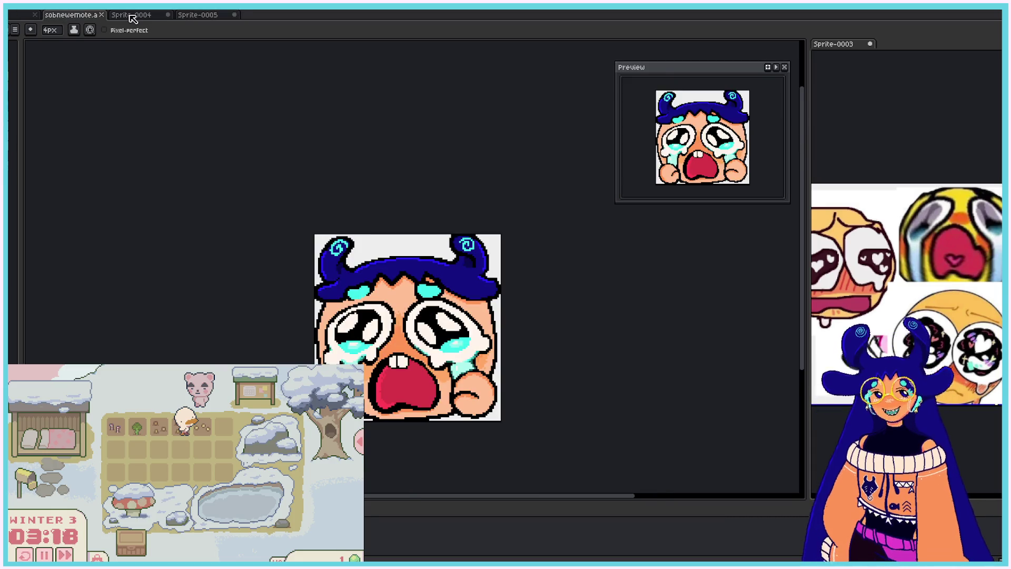
- Switch to Sprite-0004 and close Sprite-0005 without saving its changes
{"action": "left_click", "coordinate": [132, 15]}
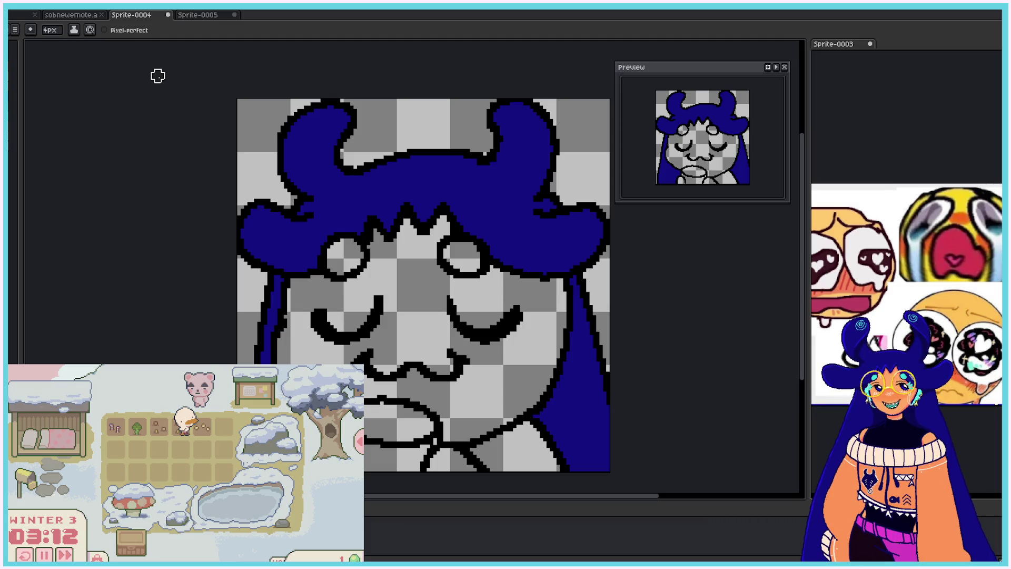
{"action": "left_click", "coordinate": [234, 15]}
{"action": "left_click", "coordinate": [518, 305]}
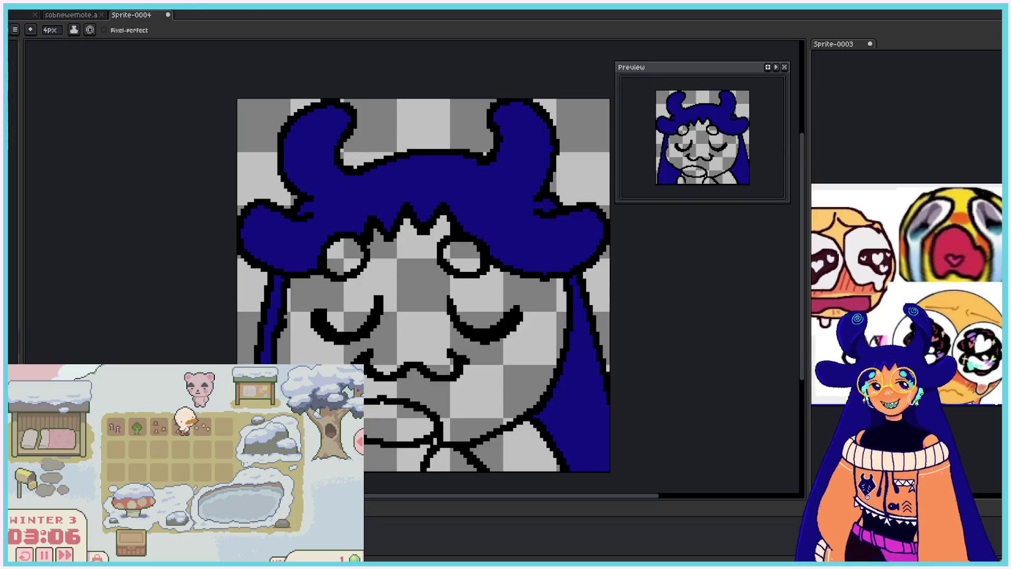
- Paint Bucket fill both eyes cyan, face and neck peach, cup red, and shirt orange
{"action": "key", "text": "g"}
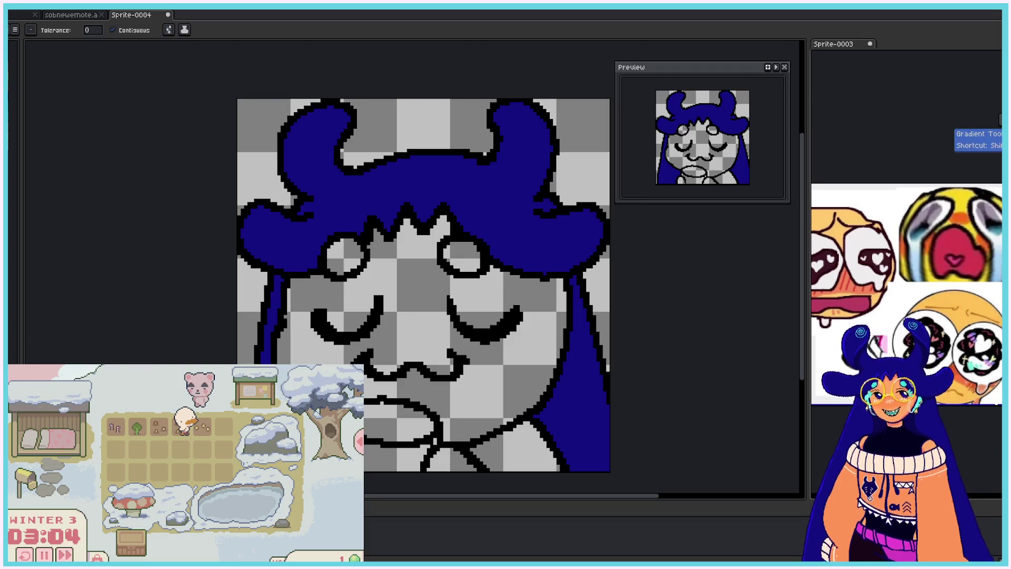
{"action": "left_click", "coordinate": [461, 255]}
{"action": "left_click", "coordinate": [345, 256]}
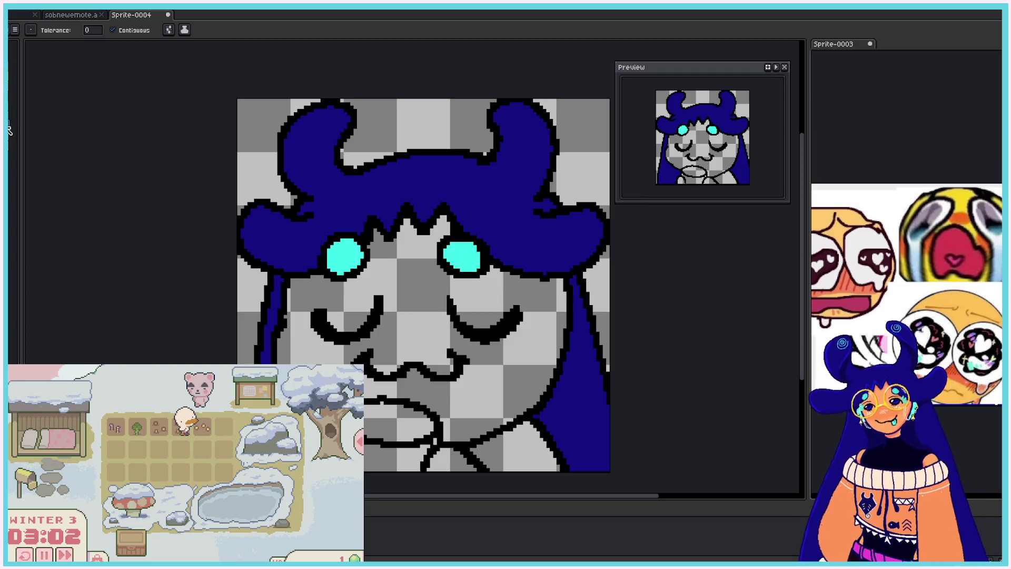
{"action": "left_click", "coordinate": [416, 295]}
{"action": "left_click", "coordinate": [453, 462]}
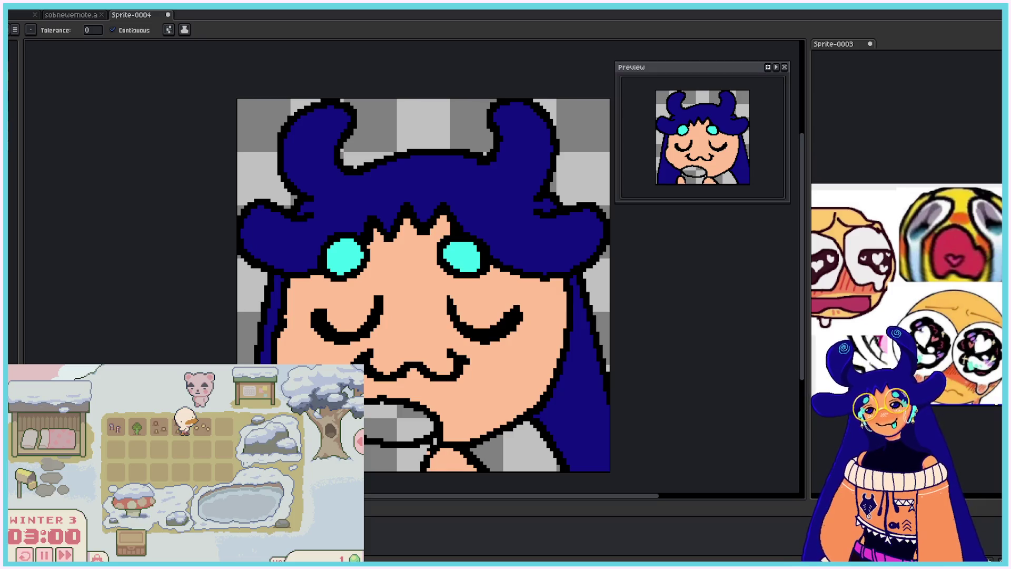
{"action": "left_click", "coordinate": [396, 457]}
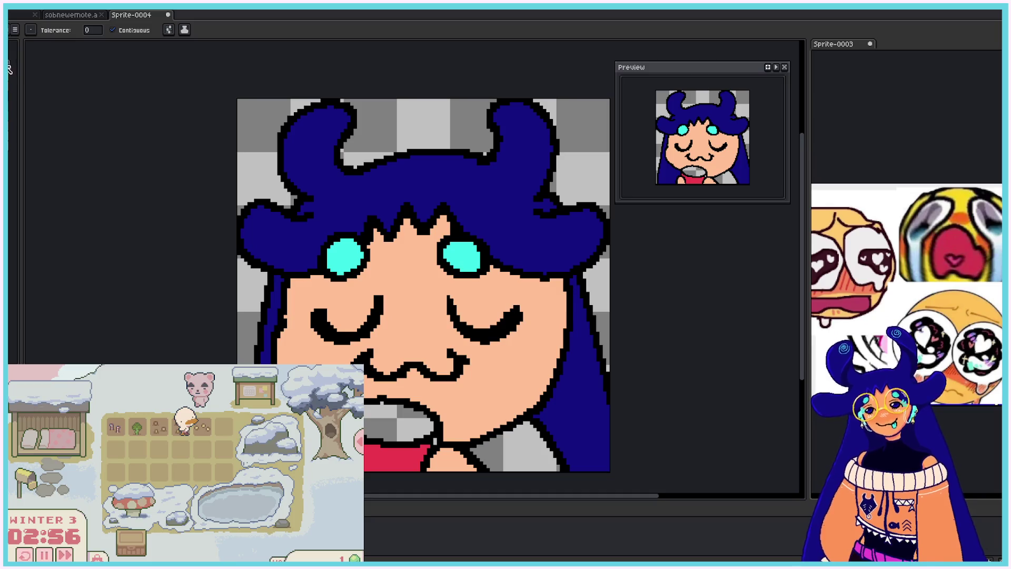
{"action": "left_click", "coordinate": [530, 464]}
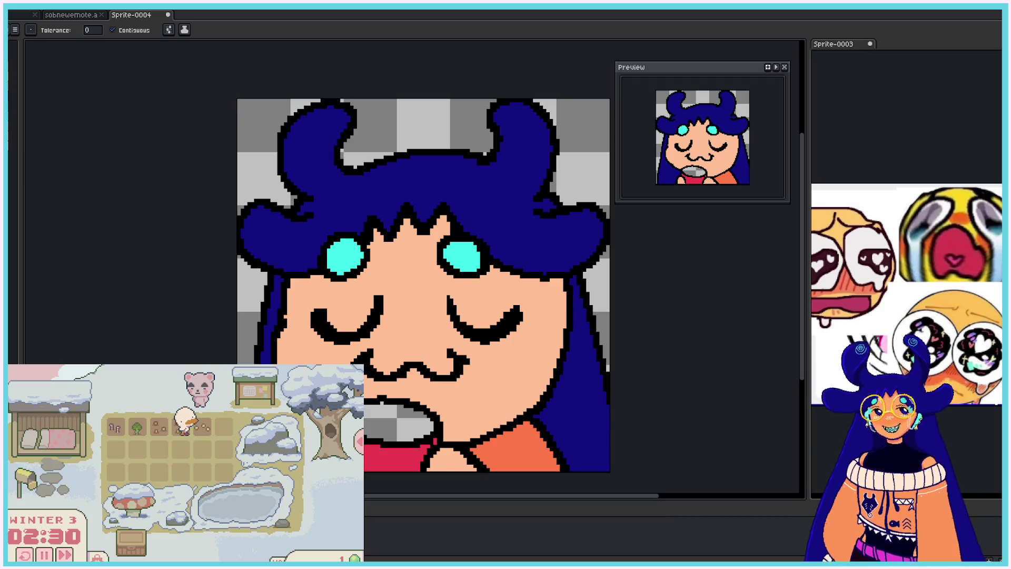
- Set the Pencil brush size to 1px
{"action": "key", "text": "b"}
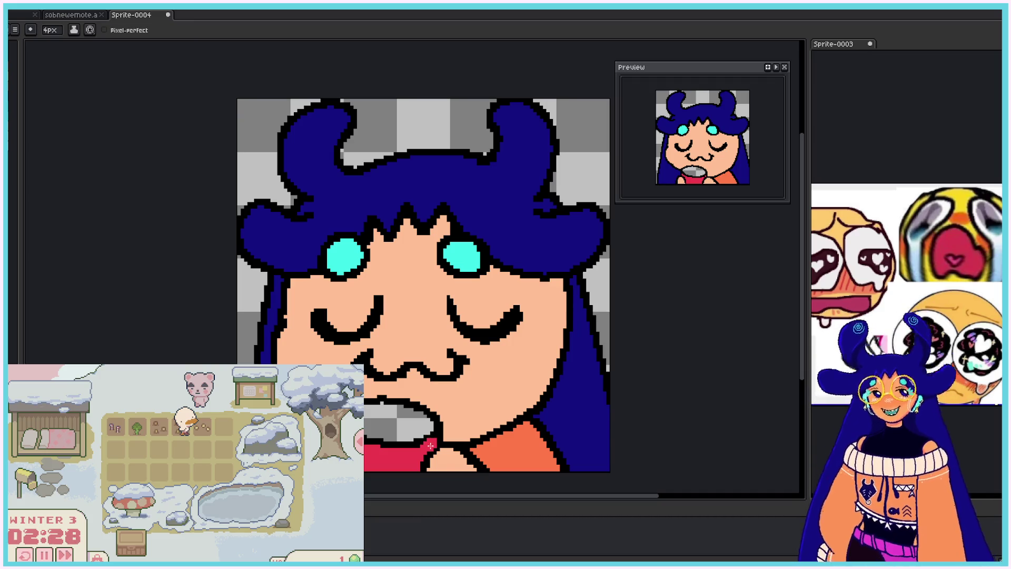
{"action": "left_click", "coordinate": [50, 30]}
{"action": "type", "text": "1"}
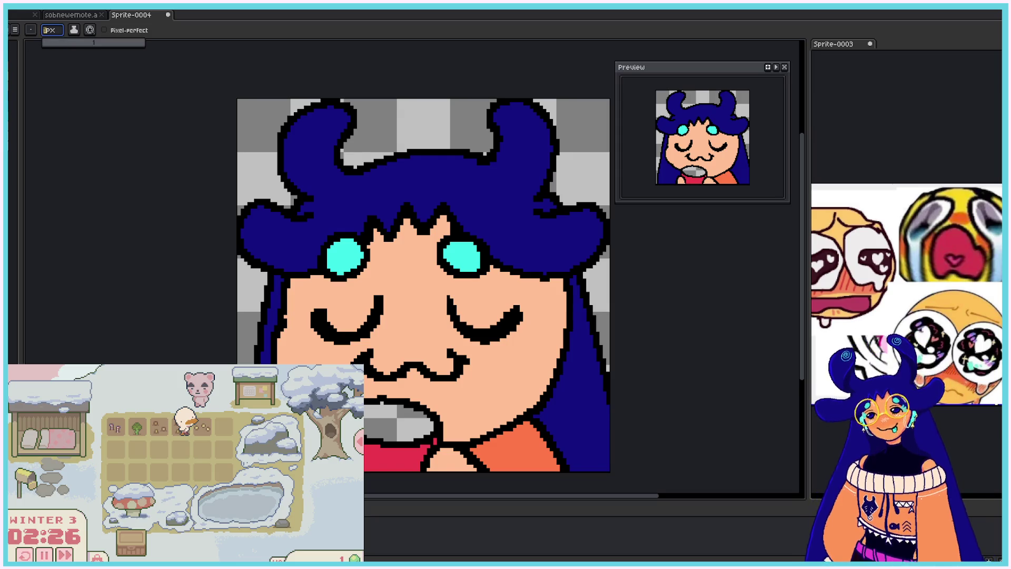
{"action": "key", "text": "Return"}
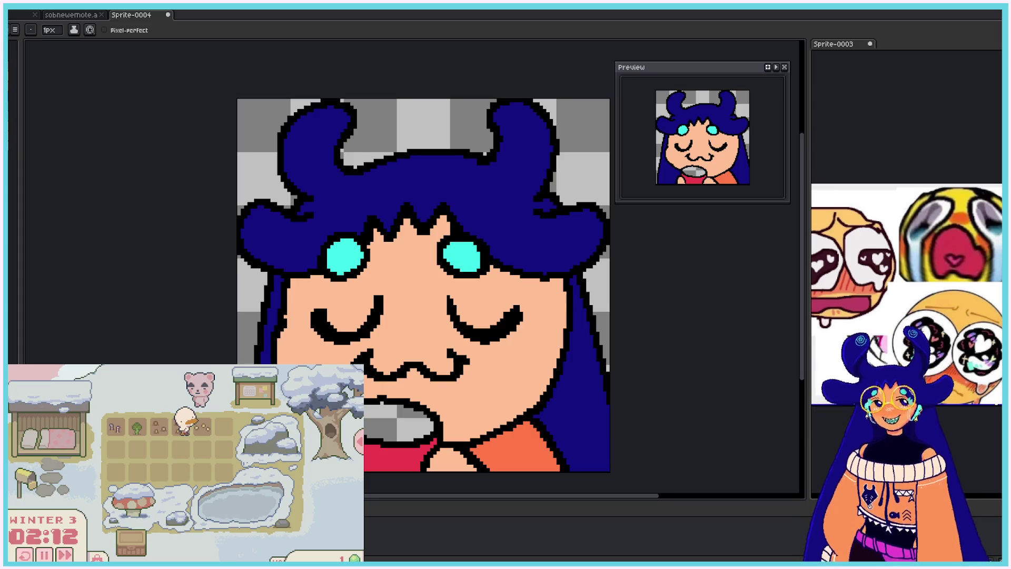
- Fill the cup's checkered interior dark red and draw a cyan swirl on the right horn
{"action": "key", "text": "g"}
{"action": "left_click", "coordinate": [399, 419]}
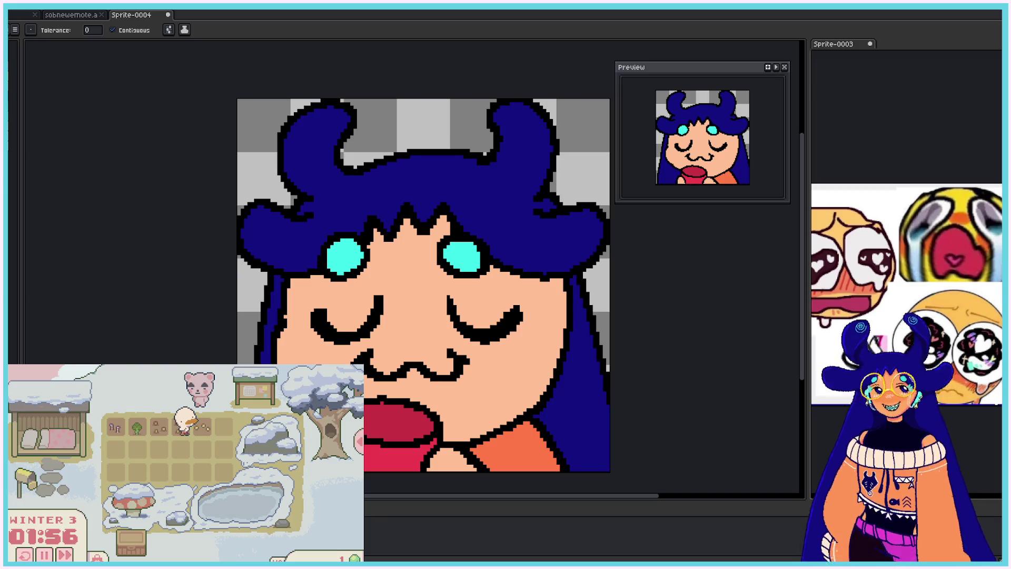
{"action": "key", "text": "b"}
{"action": "mouse_move", "coordinate": [520, 130]}
{"action": "left_mouse_down"}
{"action": "mouse_move", "coordinate": [533, 116]}
{"action": "mouse_move", "coordinate": [542, 143]}
{"action": "mouse_move", "coordinate": [546, 132]}
{"action": "left_mouse_up"}
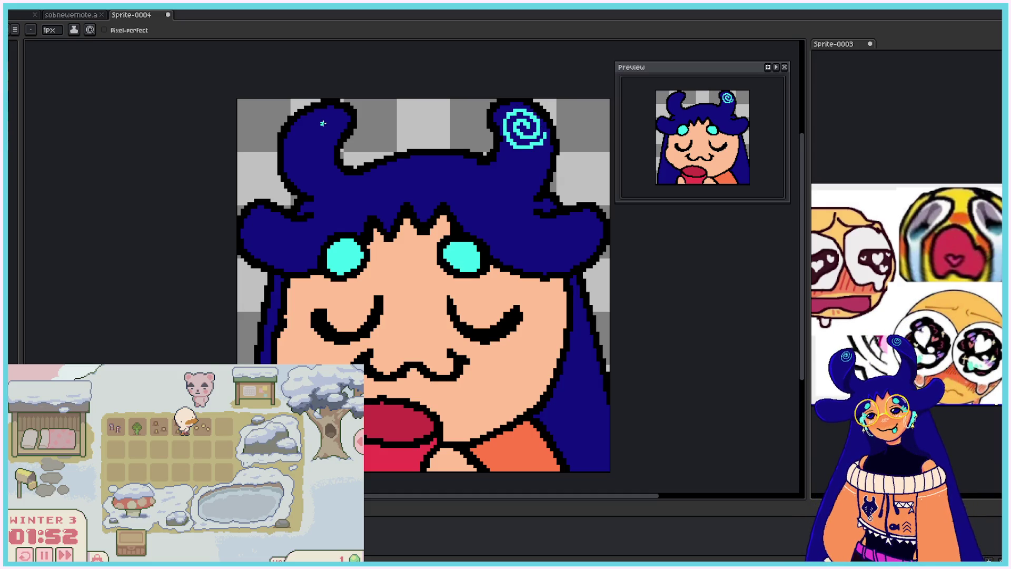
- Try a cyan curl on the left horn and undo it, then paint blush beside the nose
{"action": "mouse_move", "coordinate": [327, 127]}
{"action": "left_mouse_down"}
{"action": "mouse_move", "coordinate": [314, 130]}
{"action": "mouse_move", "coordinate": [331, 144]}
{"action": "mouse_move", "coordinate": [306, 127]}
{"action": "left_mouse_up"}
{"action": "key", "text": "ctrl+z"}
{"action": "key", "text": "ctrl+z"}
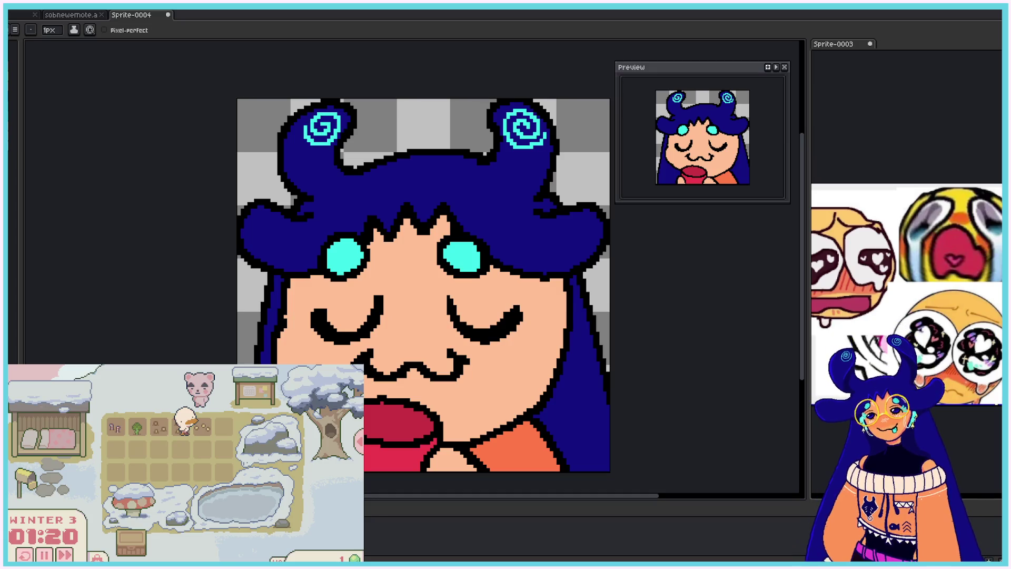
{"action": "mouse_move", "coordinate": [390, 336]}
{"action": "left_mouse_down"}
{"action": "mouse_move", "coordinate": [394, 325]}
{"action": "mouse_move", "coordinate": [414, 339]}
{"action": "mouse_move", "coordinate": [390, 329]}
{"action": "mouse_move", "coordinate": [429, 332]}
{"action": "mouse_move", "coordinate": [424, 321]}
{"action": "mouse_move", "coordinate": [381, 329]}
{"action": "mouse_move", "coordinate": [402, 336]}
{"action": "mouse_move", "coordinate": [428, 317]}
{"action": "mouse_move", "coordinate": [438, 341]}
{"action": "mouse_move", "coordinate": [420, 343]}
{"action": "mouse_move", "coordinate": [464, 342]}
{"action": "mouse_move", "coordinate": [456, 345]}
{"action": "mouse_move", "coordinate": [477, 353]}
{"action": "mouse_move", "coordinate": [444, 331]}
{"action": "mouse_move", "coordinate": [459, 338]}
{"action": "left_mouse_up"}
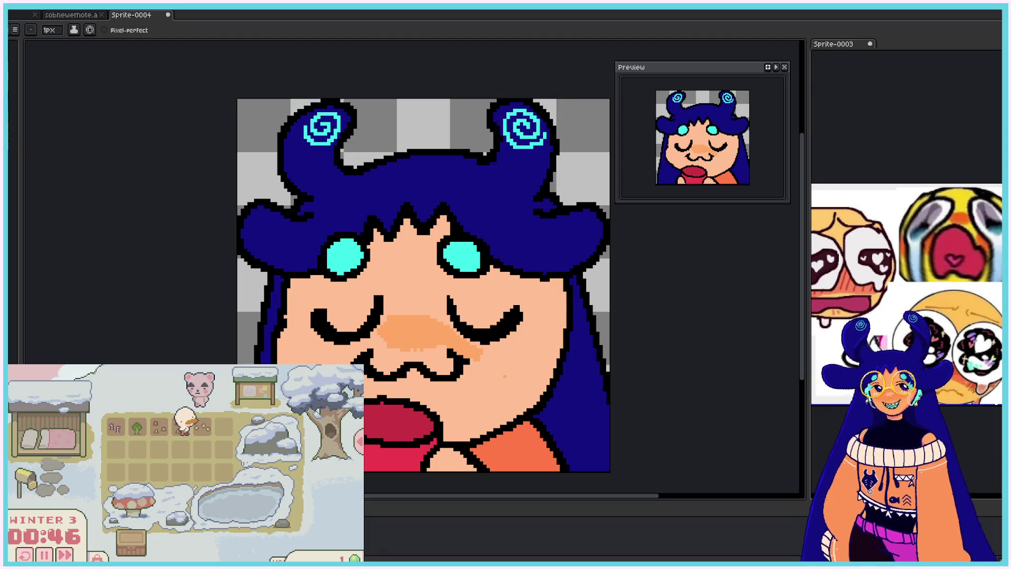
- Paint peach blush on the right cheek, shade it darker, and extend it along the nose top
{"action": "mouse_move", "coordinate": [480, 357]}
{"action": "left_mouse_down"}
{"action": "mouse_move", "coordinate": [503, 354]}
{"action": "mouse_move", "coordinate": [487, 358]}
{"action": "mouse_move", "coordinate": [495, 355]}
{"action": "mouse_move", "coordinate": [473, 343]}
{"action": "left_mouse_up"}
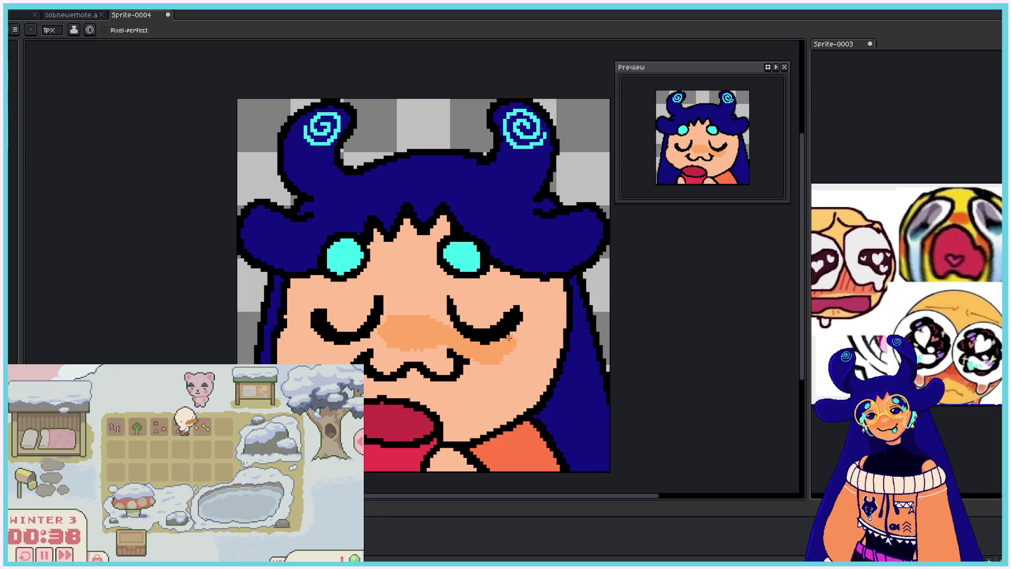
{"action": "mouse_move", "coordinate": [511, 349]}
{"action": "left_mouse_down"}
{"action": "mouse_move", "coordinate": [504, 360]}
{"action": "mouse_move", "coordinate": [517, 343]}
{"action": "left_mouse_up"}
{"action": "mouse_move", "coordinate": [519, 342]}
{"action": "left_mouse_down"}
{"action": "mouse_move", "coordinate": [510, 361]}
{"action": "mouse_move", "coordinate": [510, 331]}
{"action": "mouse_move", "coordinate": [506, 351]}
{"action": "mouse_move", "coordinate": [507, 338]}
{"action": "left_mouse_up"}
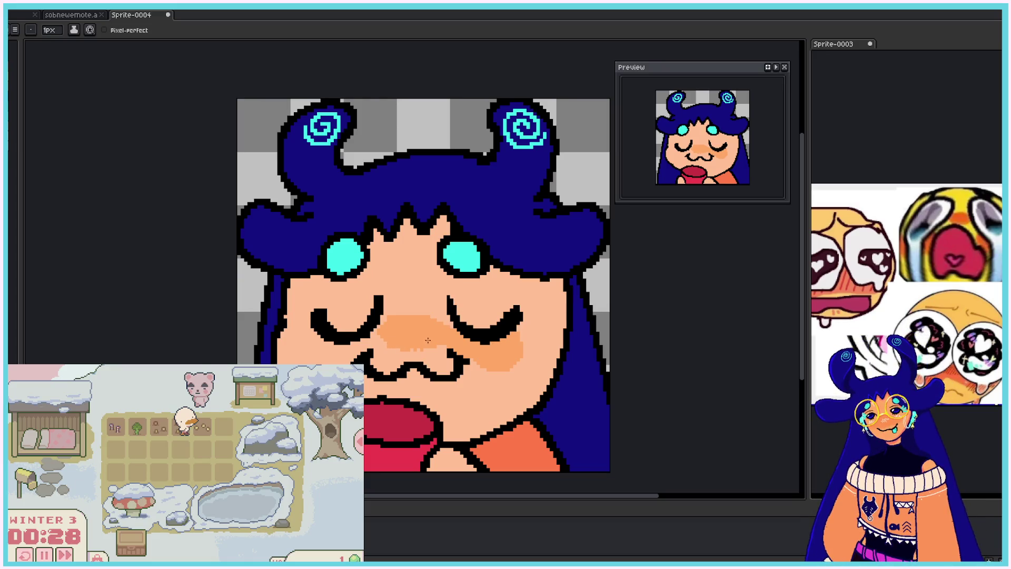
{"action": "left_click_drag", "start_coordinate": [422, 313], "coordinate": [398, 314]}
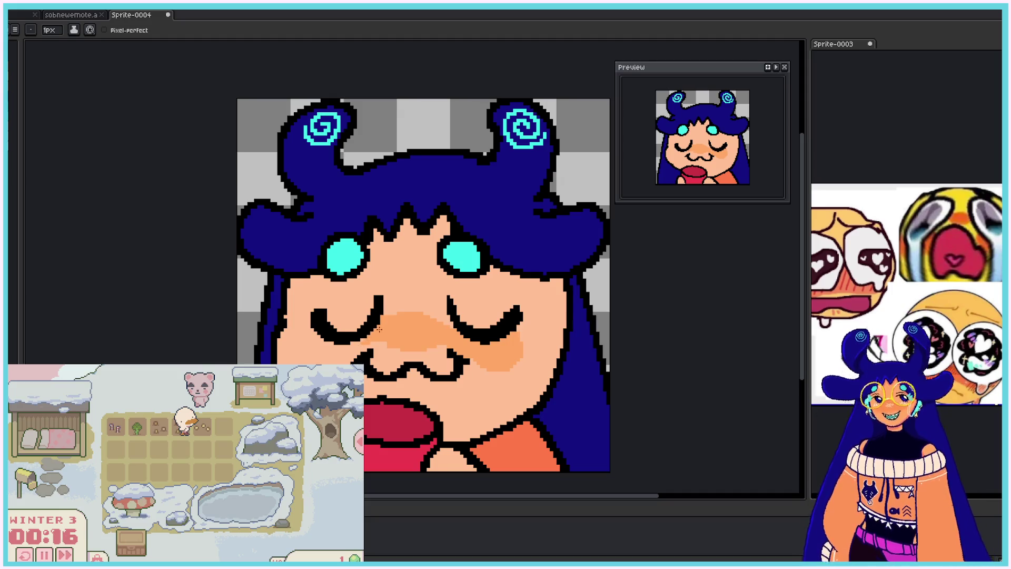
- Blush the left cheek and darken the orange blush under and across the nose
{"action": "left_click_drag", "start_coordinate": [319, 347], "coordinate": [348, 352]}
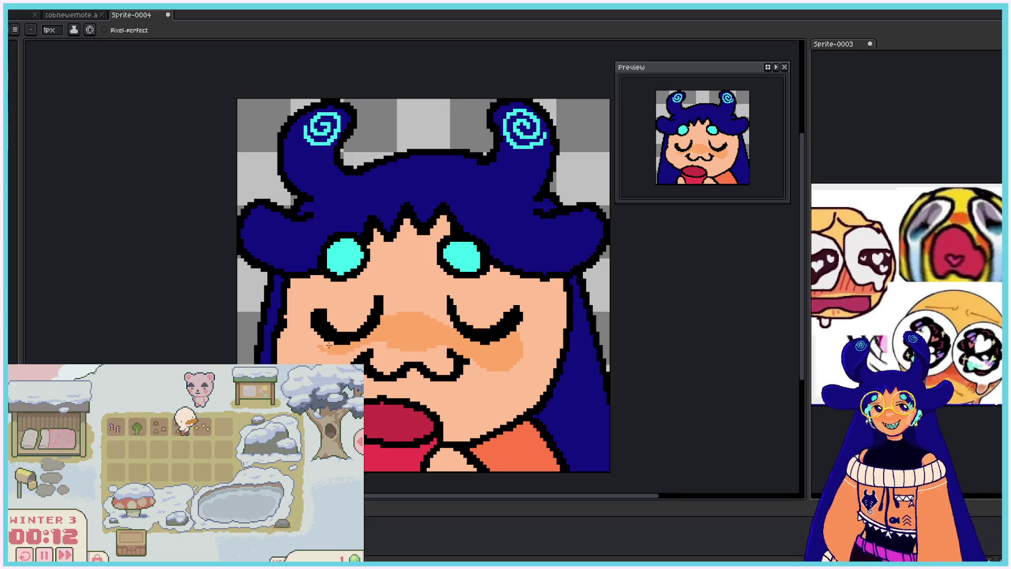
{"action": "left_click_drag", "start_coordinate": [326, 355], "coordinate": [320, 346]}
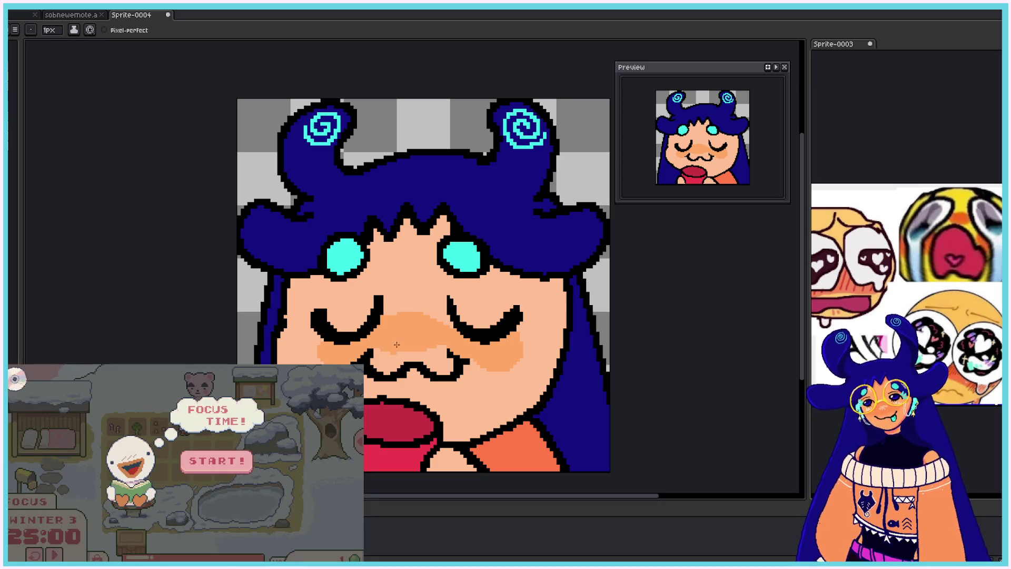
{"action": "left_click", "coordinate": [234, 467]}
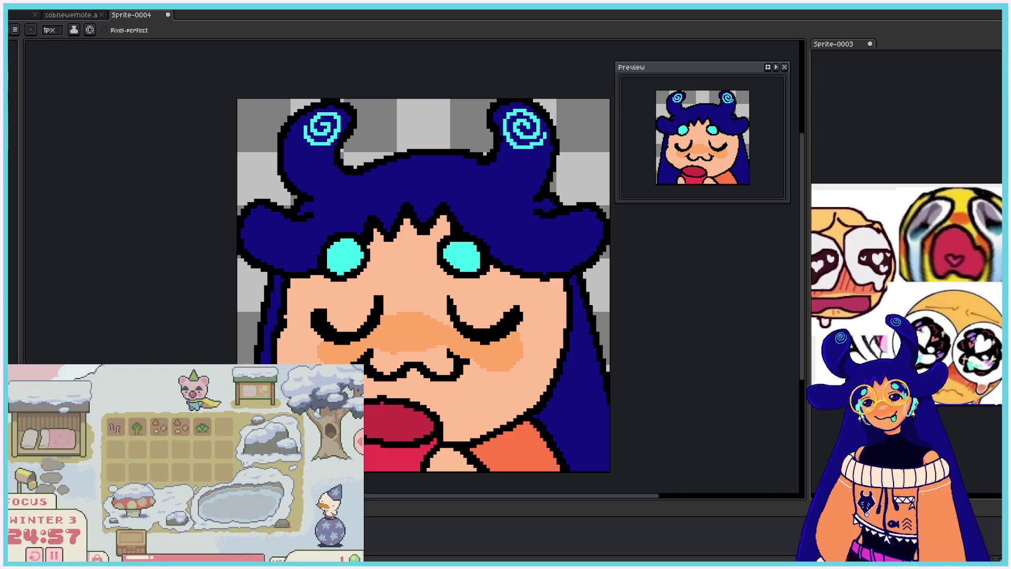
{"action": "left_click_drag", "start_coordinate": [398, 353], "coordinate": [428, 352]}
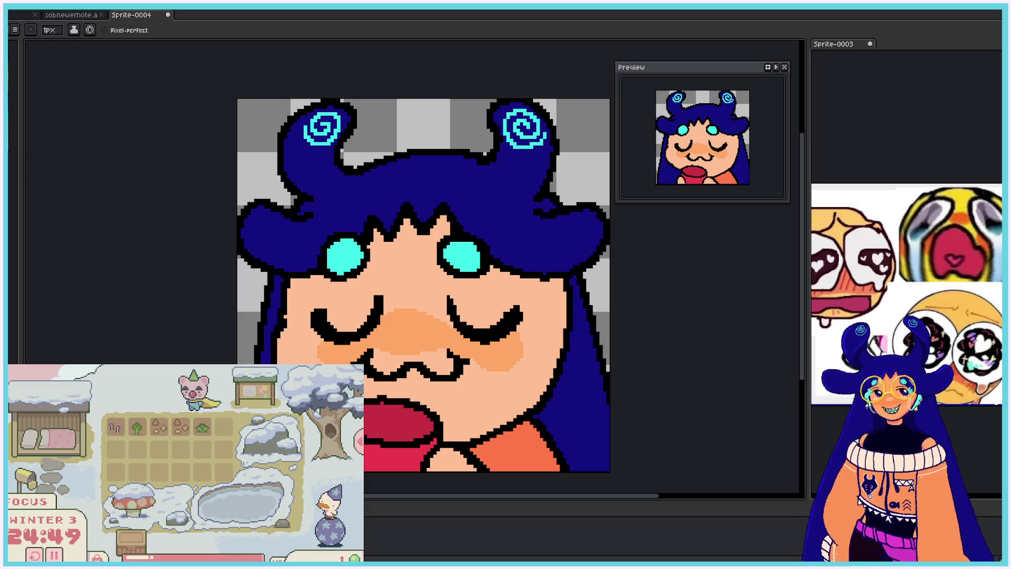
{"action": "mouse_move", "coordinate": [394, 329]}
{"action": "left_mouse_down"}
{"action": "mouse_move", "coordinate": [427, 331]}
{"action": "mouse_move", "coordinate": [406, 342]}
{"action": "mouse_move", "coordinate": [385, 335]}
{"action": "mouse_move", "coordinate": [413, 339]}
{"action": "mouse_move", "coordinate": [403, 322]}
{"action": "mouse_move", "coordinate": [434, 327]}
{"action": "mouse_move", "coordinate": [426, 342]}
{"action": "left_mouse_up"}
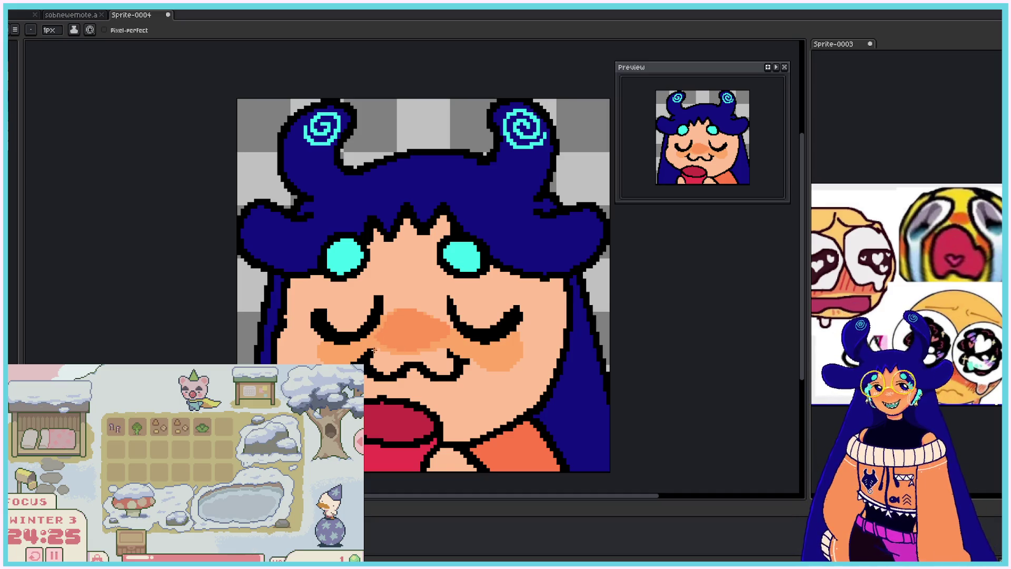
{"action": "left_click_drag", "start_coordinate": [334, 356], "coordinate": [359, 346]}
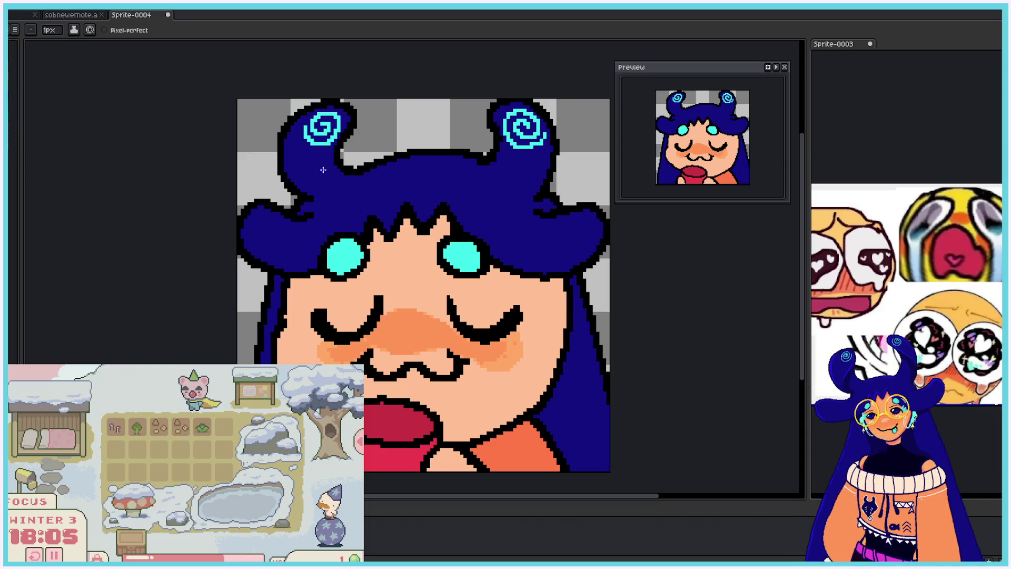
- Shade the right curl's base darker blue after undoing stray left-curl strokes, and extend the curl outlines
{"action": "left_click_drag", "start_coordinate": [323, 160], "coordinate": [332, 190]}
{"action": "key", "text": "ctrl+z"}
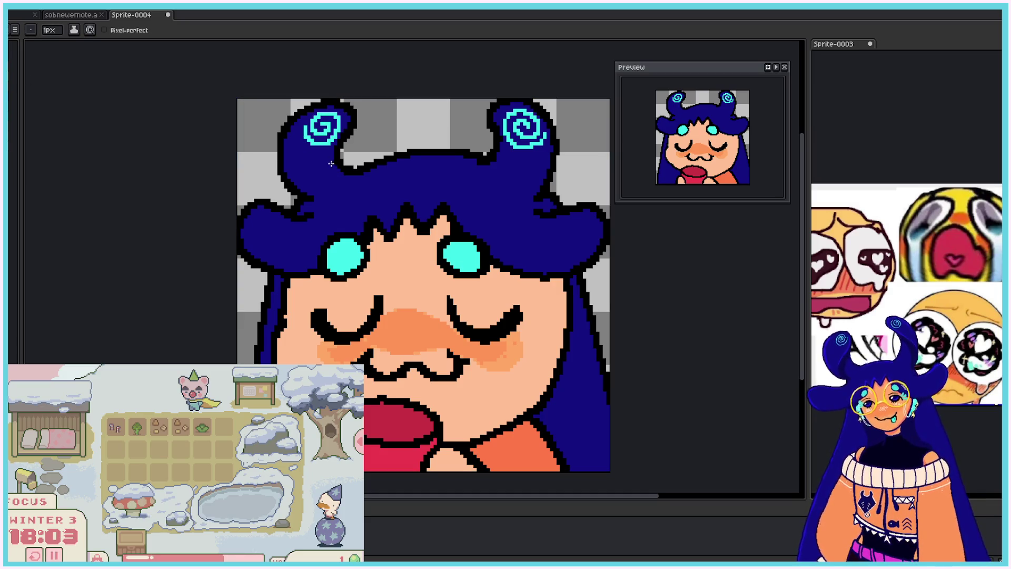
{"action": "mouse_move", "coordinate": [330, 155]}
{"action": "left_mouse_down"}
{"action": "mouse_move", "coordinate": [333, 173]}
{"action": "mouse_move", "coordinate": [328, 163]}
{"action": "mouse_move", "coordinate": [300, 177]}
{"action": "left_mouse_up"}
{"action": "key", "text": "ctrl+z"}
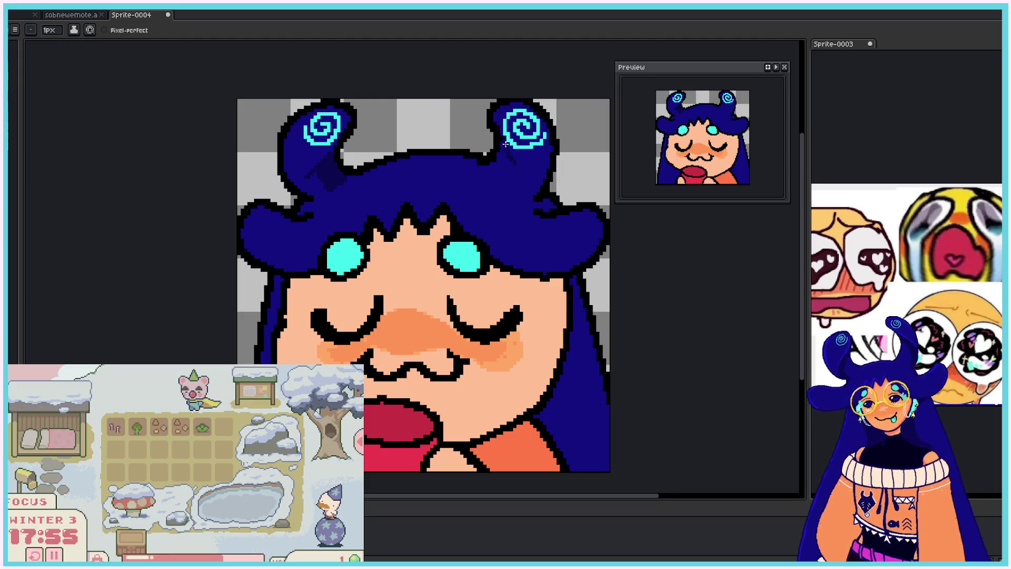
{"action": "left_click_drag", "start_coordinate": [518, 167], "coordinate": [499, 152]}
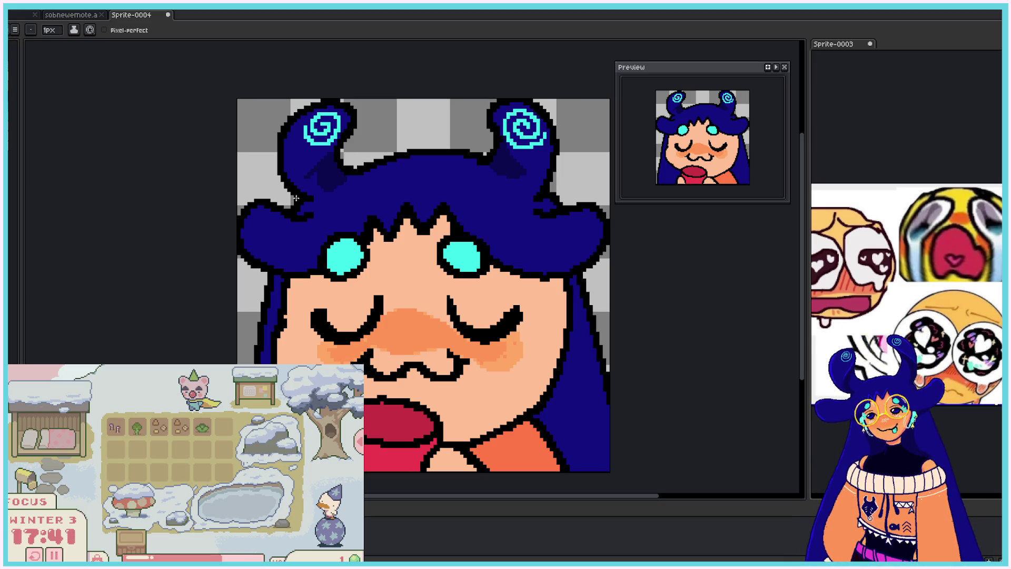
{"action": "mouse_move", "coordinate": [278, 148]}
{"action": "left_mouse_down"}
{"action": "mouse_move", "coordinate": [275, 167]}
{"action": "mouse_move", "coordinate": [276, 138]}
{"action": "mouse_move", "coordinate": [274, 153]}
{"action": "left_mouse_up"}
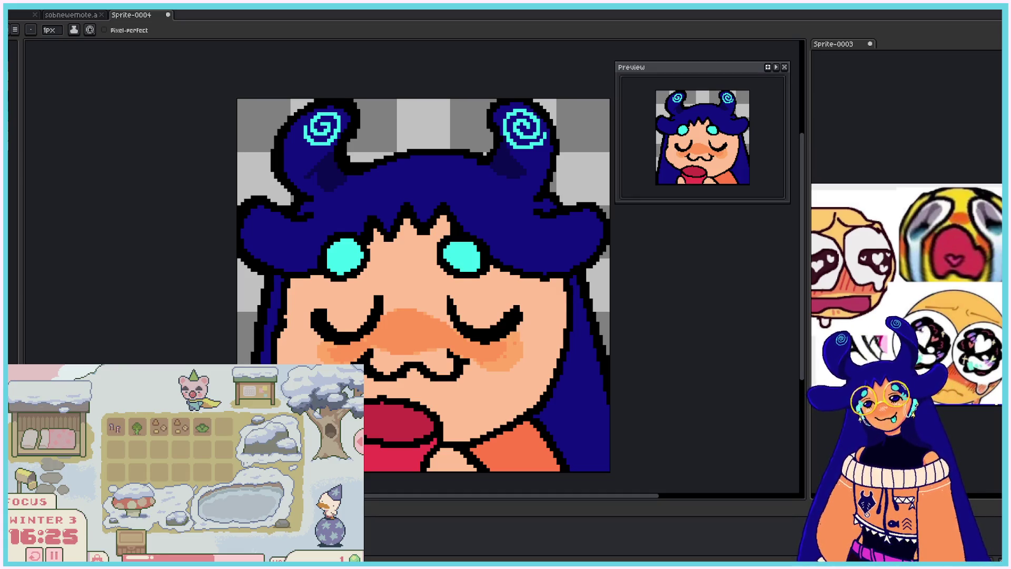
{"action": "mouse_move", "coordinate": [562, 139]}
{"action": "left_mouse_down"}
{"action": "mouse_move", "coordinate": [549, 189]}
{"action": "mouse_move", "coordinate": [578, 206]}
{"action": "left_mouse_up"}
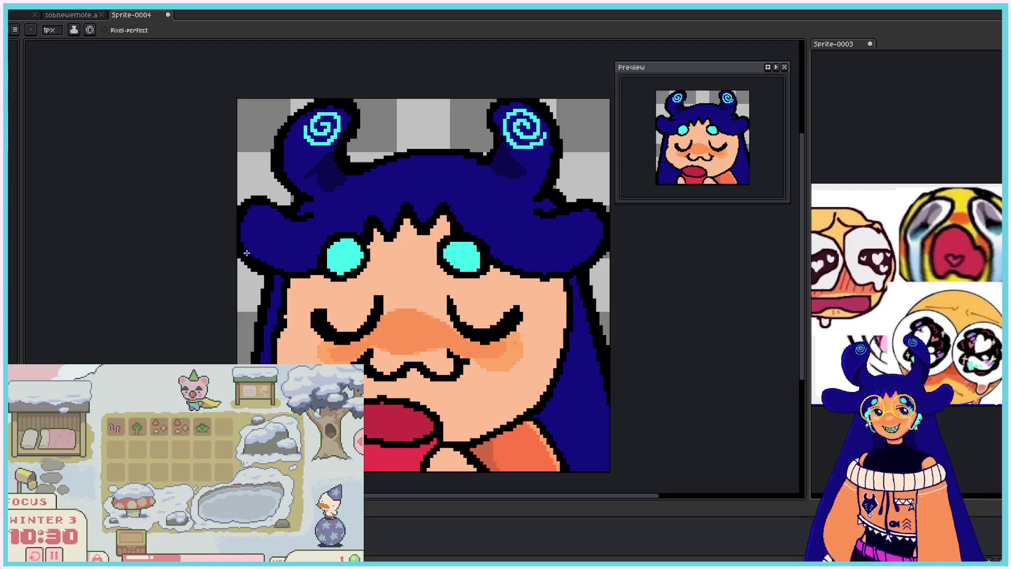
- Add light-blue highlights along the hair's left edge, top, and underside of the right lobe
{"action": "mouse_move", "coordinate": [246, 253]}
{"action": "left_mouse_down"}
{"action": "mouse_move", "coordinate": [243, 211]}
{"action": "mouse_move", "coordinate": [305, 190]}
{"action": "mouse_move", "coordinate": [280, 153]}
{"action": "mouse_move", "coordinate": [290, 121]}
{"action": "left_mouse_up"}
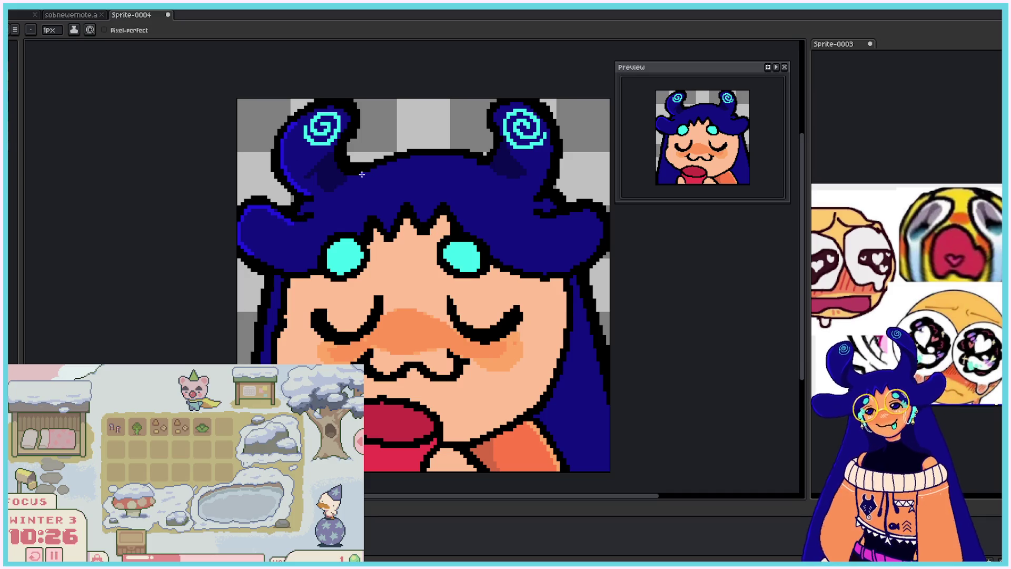
{"action": "mouse_move", "coordinate": [361, 175]}
{"action": "left_mouse_down"}
{"action": "mouse_move", "coordinate": [424, 154]}
{"action": "mouse_move", "coordinate": [485, 171]}
{"action": "left_mouse_up"}
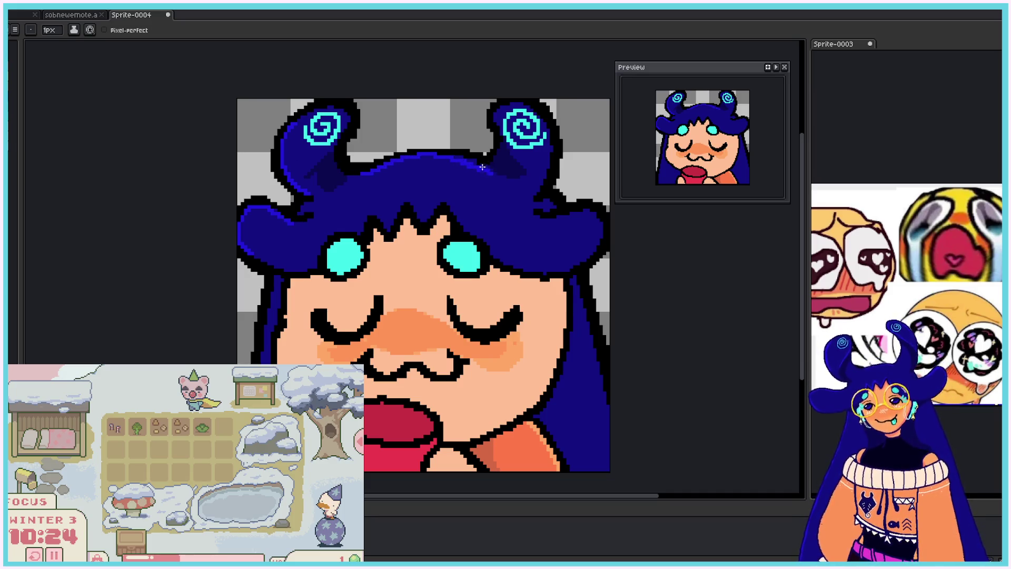
{"action": "key", "text": "ctrl+z"}
{"action": "left_click_drag", "start_coordinate": [365, 175], "coordinate": [440, 155]}
{"action": "key", "text": "ctrl+z"}
{"action": "mouse_move", "coordinate": [352, 177]}
{"action": "left_mouse_down"}
{"action": "mouse_move", "coordinate": [445, 154]}
{"action": "mouse_move", "coordinate": [507, 178]}
{"action": "mouse_move", "coordinate": [495, 149]}
{"action": "mouse_move", "coordinate": [509, 99]}
{"action": "mouse_move", "coordinate": [497, 108]}
{"action": "mouse_move", "coordinate": [526, 104]}
{"action": "mouse_move", "coordinate": [552, 138]}
{"action": "left_mouse_up"}
{"action": "key", "text": "ctrl+z"}
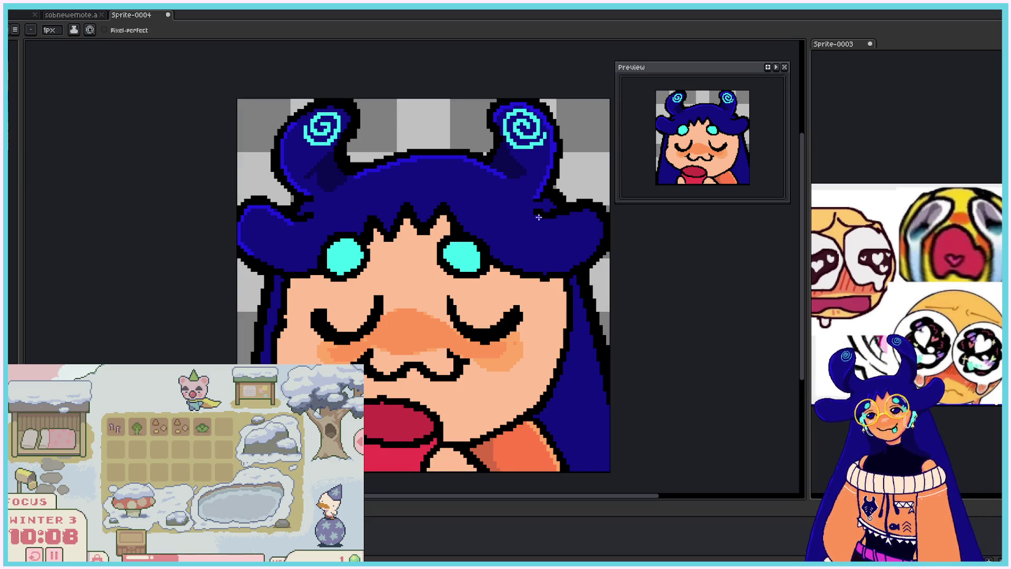
{"action": "left_click_drag", "start_coordinate": [538, 217], "coordinate": [601, 228]}
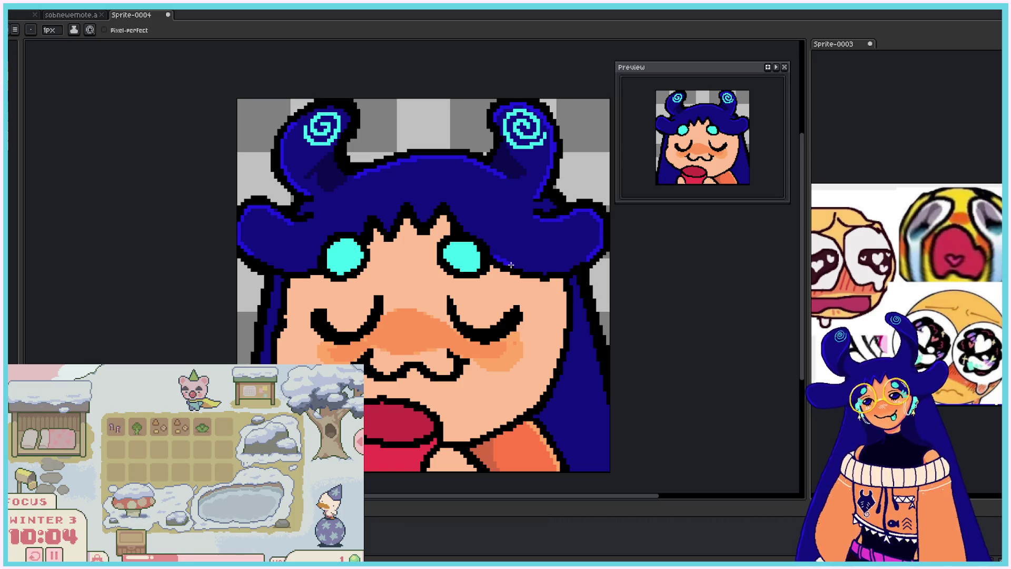
{"action": "left_click_drag", "start_coordinate": [510, 265], "coordinate": [577, 264]}
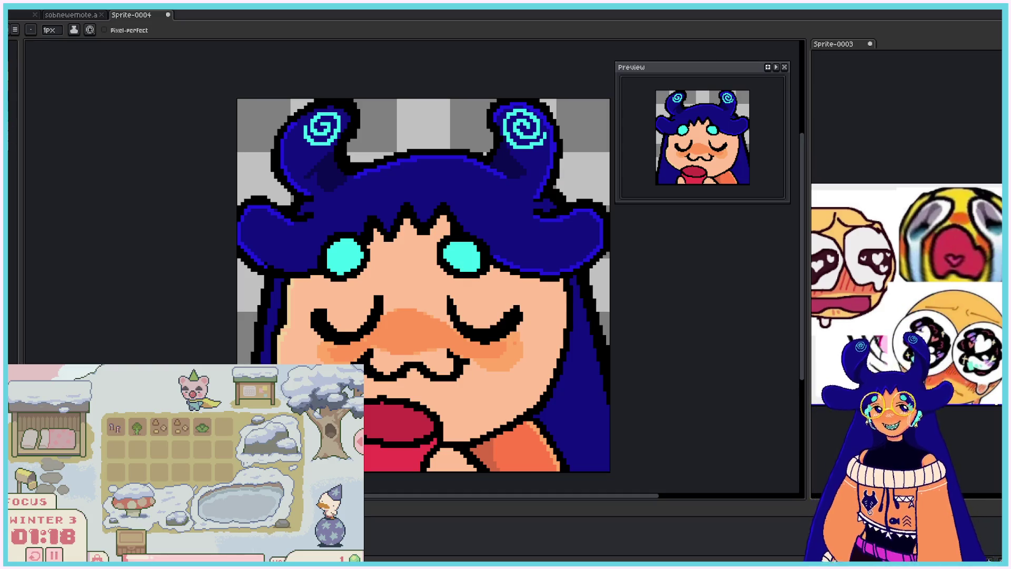
- Create a new blank transparent sprite with the default New Sprite settings
{"action": "key", "text": "alt+f"}
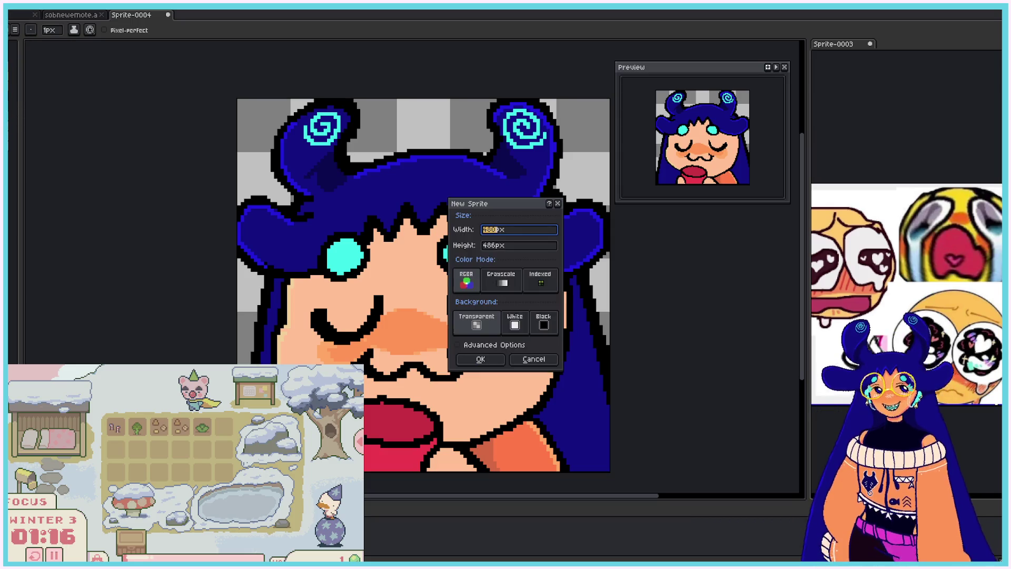
{"action": "key", "text": "n"}
{"action": "left_click", "coordinate": [489, 361]}
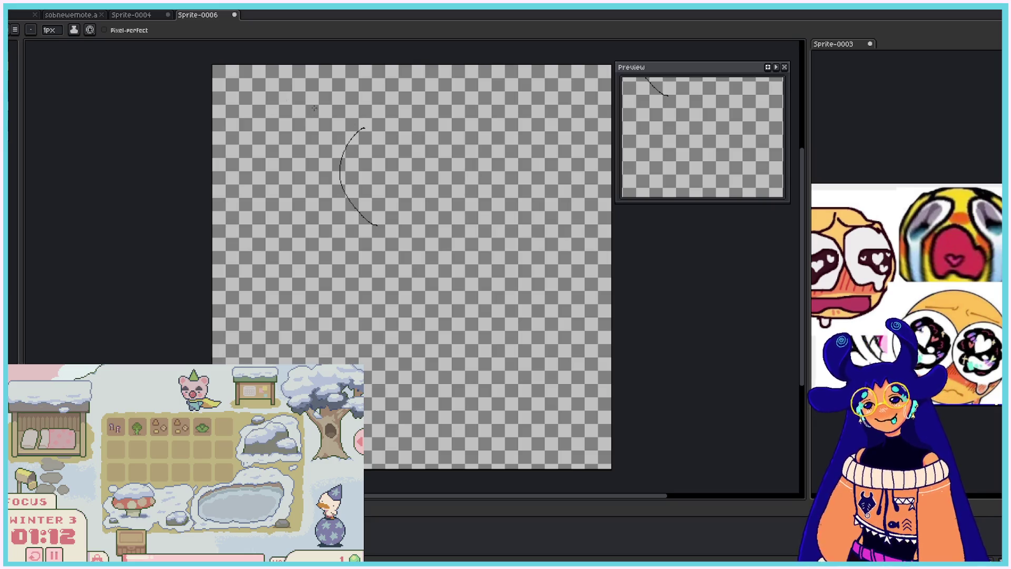
{"action": "left_click", "coordinate": [52, 30]}
- With a 5px brush, draw the round head, smiling mouth and an eye dot
{"action": "left_click_drag", "start_coordinate": [62, 49], "coordinate": [50, 48]}
{"action": "mouse_move", "coordinate": [380, 220]}
{"action": "left_mouse_down"}
{"action": "mouse_move", "coordinate": [368, 216]}
{"action": "mouse_move", "coordinate": [469, 149]}
{"action": "mouse_move", "coordinate": [466, 214]}
{"action": "left_mouse_up"}
{"action": "left_click_drag", "start_coordinate": [377, 170], "coordinate": [427, 167]}
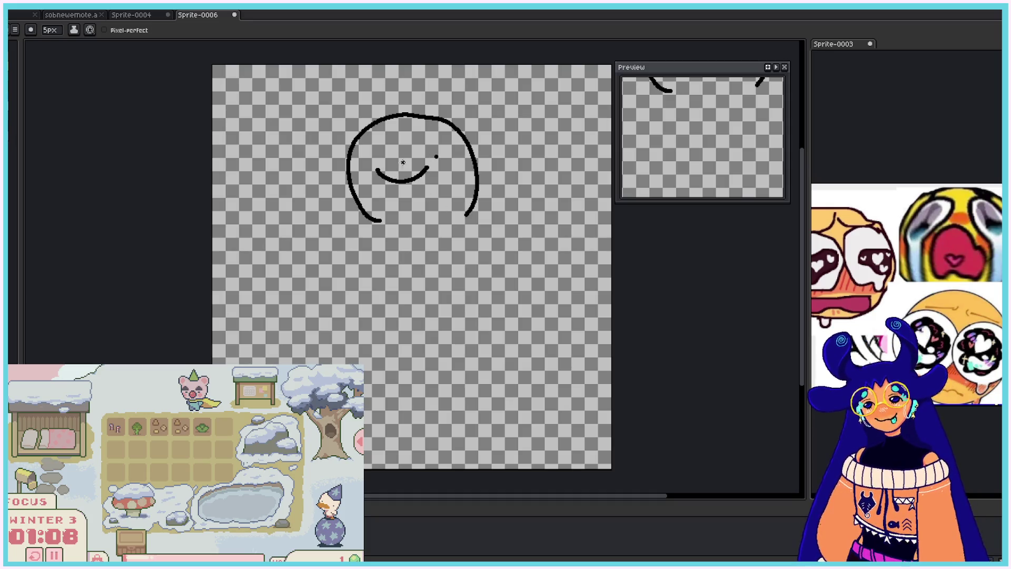
{"action": "left_click", "coordinate": [368, 161]}
- Draw the body sides down to the feet and both arms, redoing the forearm curve across the belly
{"action": "mouse_move", "coordinate": [379, 221]}
{"action": "left_mouse_down"}
{"action": "mouse_move", "coordinate": [366, 361]}
{"action": "mouse_move", "coordinate": [393, 419]}
{"action": "mouse_move", "coordinate": [405, 382]}
{"action": "mouse_move", "coordinate": [448, 405]}
{"action": "mouse_move", "coordinate": [443, 420]}
{"action": "mouse_move", "coordinate": [483, 406]}
{"action": "mouse_move", "coordinate": [474, 403]}
{"action": "left_mouse_up"}
{"action": "left_click_drag", "start_coordinate": [466, 219], "coordinate": [473, 408]}
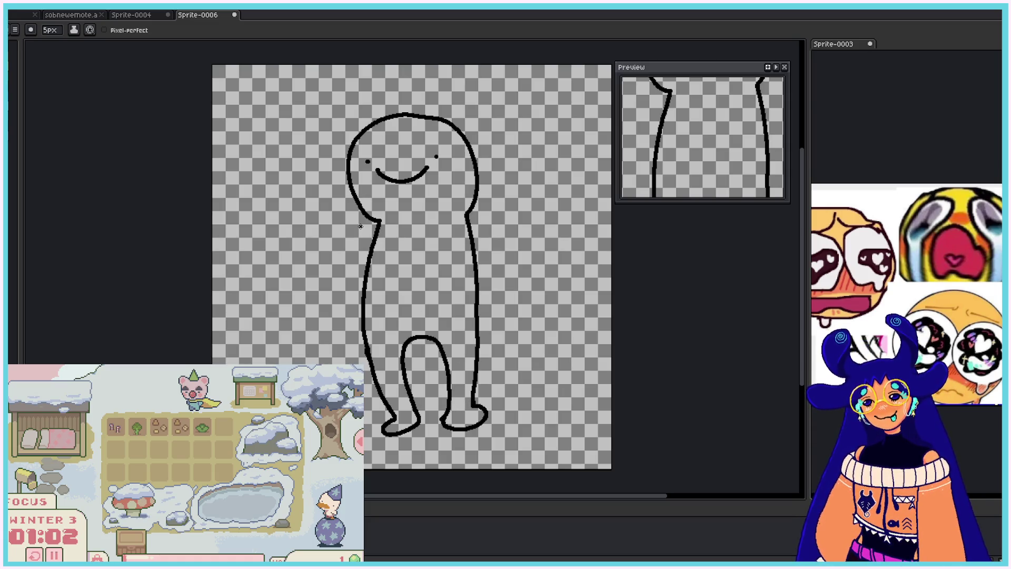
{"action": "mouse_move", "coordinate": [377, 228]}
{"action": "left_mouse_down"}
{"action": "mouse_move", "coordinate": [333, 315]}
{"action": "mouse_move", "coordinate": [332, 356]}
{"action": "mouse_move", "coordinate": [360, 284]}
{"action": "left_mouse_up"}
{"action": "mouse_move", "coordinate": [471, 225]}
{"action": "left_mouse_down"}
{"action": "mouse_move", "coordinate": [521, 339]}
{"action": "mouse_move", "coordinate": [504, 344]}
{"action": "mouse_move", "coordinate": [474, 256]}
{"action": "left_mouse_up"}
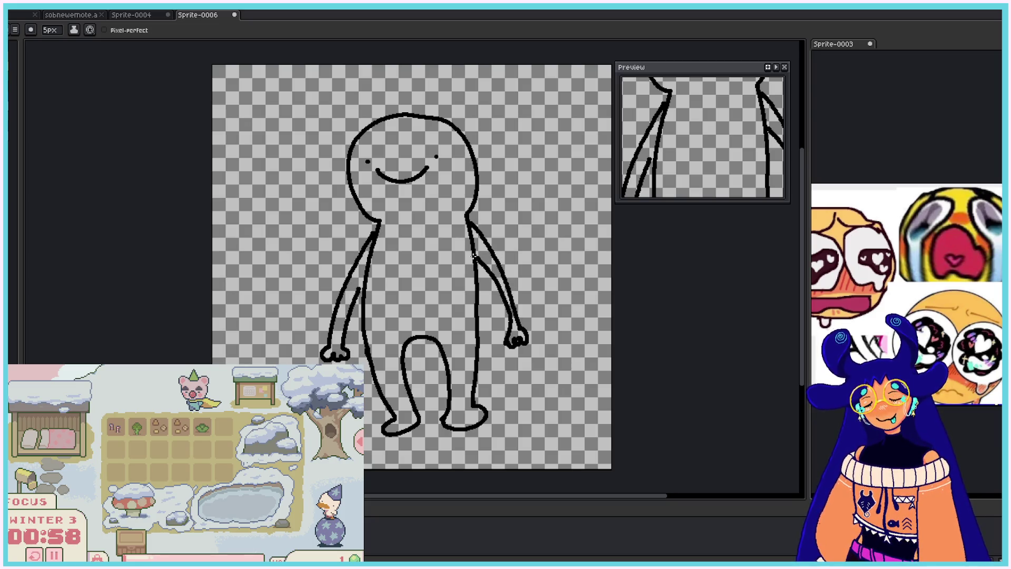
{"action": "left_click_drag", "start_coordinate": [362, 293], "coordinate": [363, 280]}
{"action": "mouse_move", "coordinate": [377, 242]}
{"action": "left_mouse_down"}
{"action": "mouse_move", "coordinate": [361, 287]}
{"action": "mouse_move", "coordinate": [408, 290]}
{"action": "mouse_move", "coordinate": [363, 255]}
{"action": "mouse_move", "coordinate": [408, 289]}
{"action": "left_mouse_up"}
{"action": "key", "text": "ctrl+z"}
{"action": "mouse_move", "coordinate": [466, 235]}
{"action": "left_mouse_down"}
{"action": "mouse_move", "coordinate": [480, 283]}
{"action": "mouse_move", "coordinate": [416, 289]}
{"action": "left_mouse_up"}
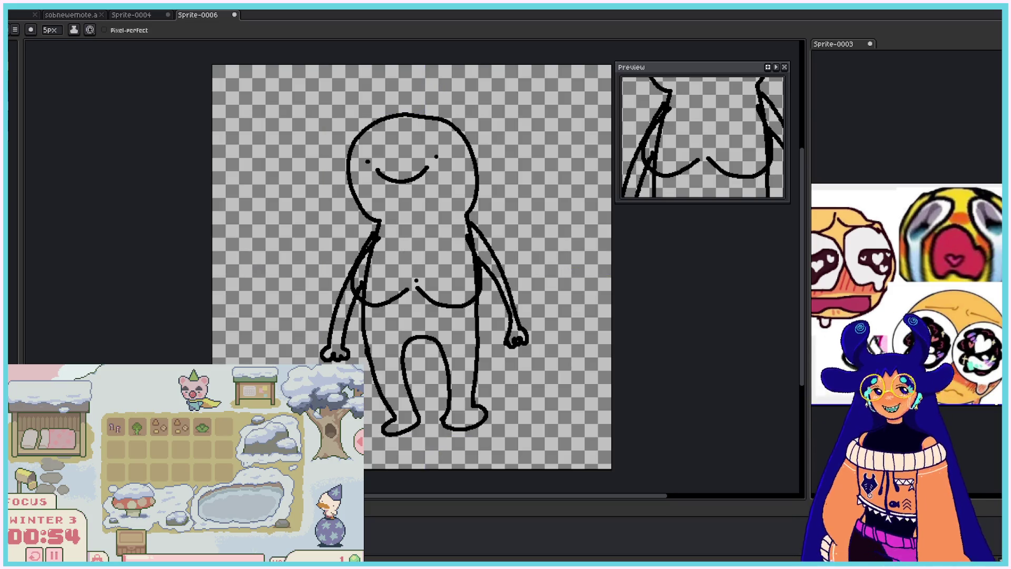
{"action": "key", "text": "ctrl+z"}
{"action": "left_click_drag", "start_coordinate": [476, 298], "coordinate": [422, 291]}
- Erase the doubled inner-arm lines at both shoulders
{"action": "key", "text": "e"}
{"action": "left_click_drag", "start_coordinate": [466, 235], "coordinate": [477, 279]}
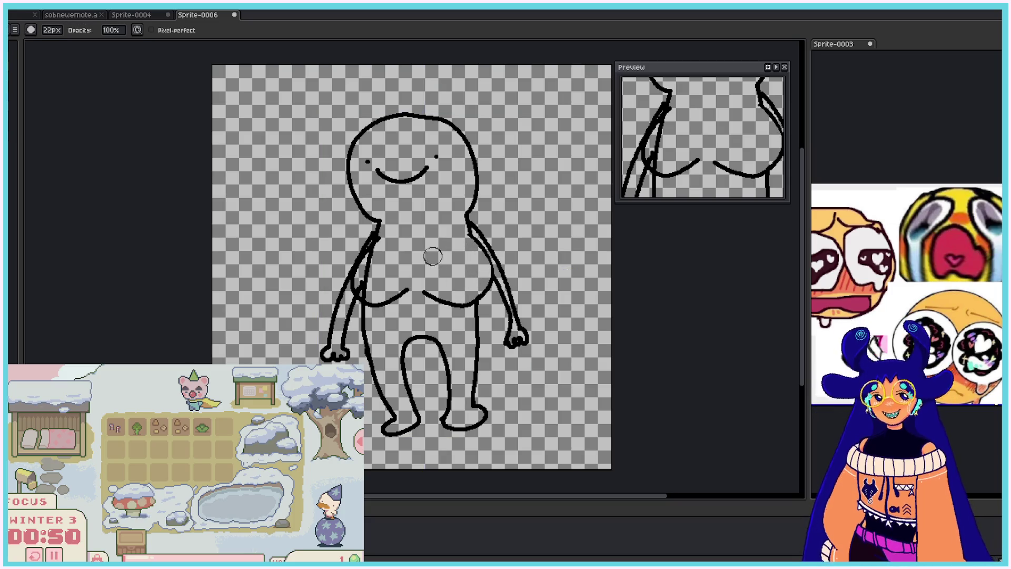
{"action": "mouse_move", "coordinate": [375, 240]}
{"action": "left_mouse_down"}
{"action": "mouse_move", "coordinate": [367, 290]}
{"action": "mouse_move", "coordinate": [382, 234]}
{"action": "left_mouse_up"}
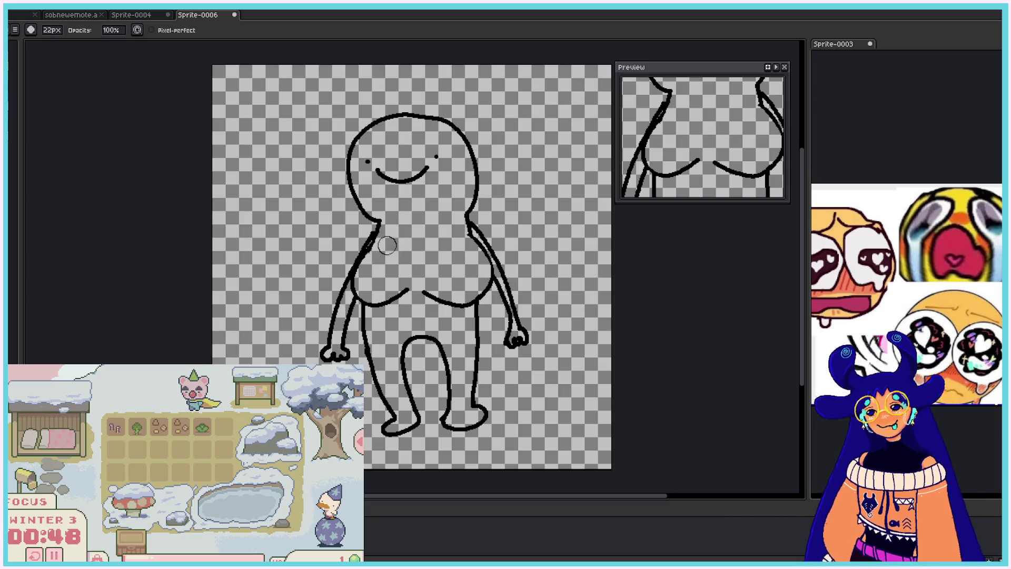
{"action": "key", "text": "b"}
{"action": "key", "text": "ctrl"}
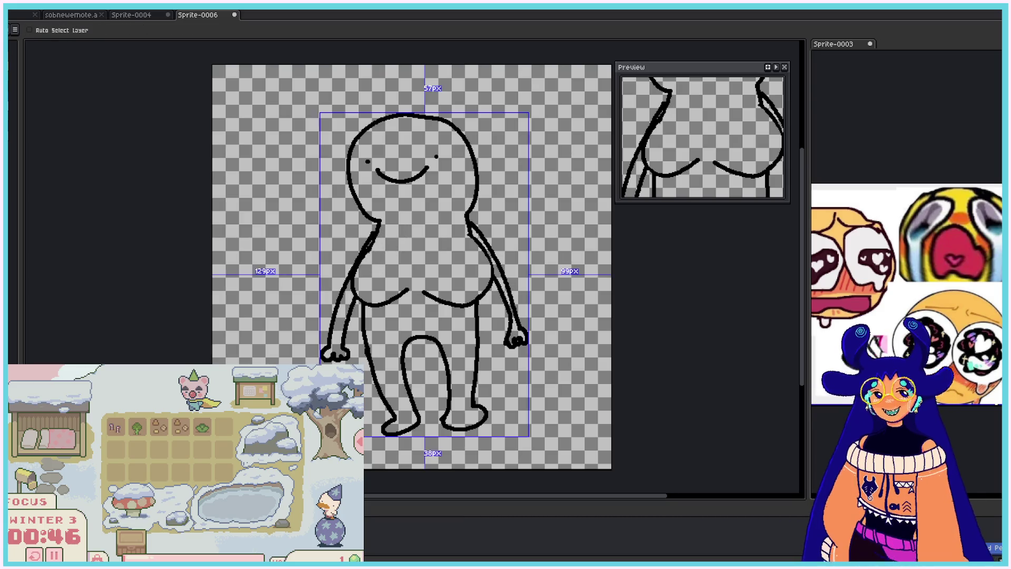
{"action": "key", "text": "ctrl"}
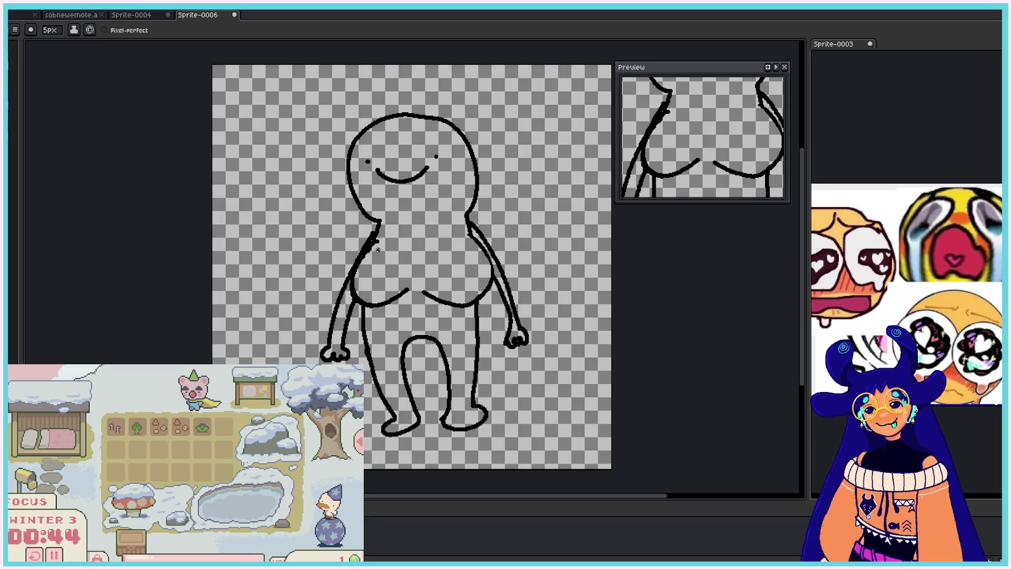
- Redraw the left shoulder line and add short strokes at both shoulders
{"action": "key", "text": "e"}
{"action": "mouse_move", "coordinate": [364, 279]}
{"action": "left_mouse_down"}
{"action": "mouse_move", "coordinate": [380, 243]}
{"action": "mouse_move", "coordinate": [362, 254]}
{"action": "mouse_move", "coordinate": [355, 282]}
{"action": "left_mouse_up"}
{"action": "key", "text": "b"}
{"action": "key", "text": "ctrl"}
{"action": "key", "text": "ctrl+z"}
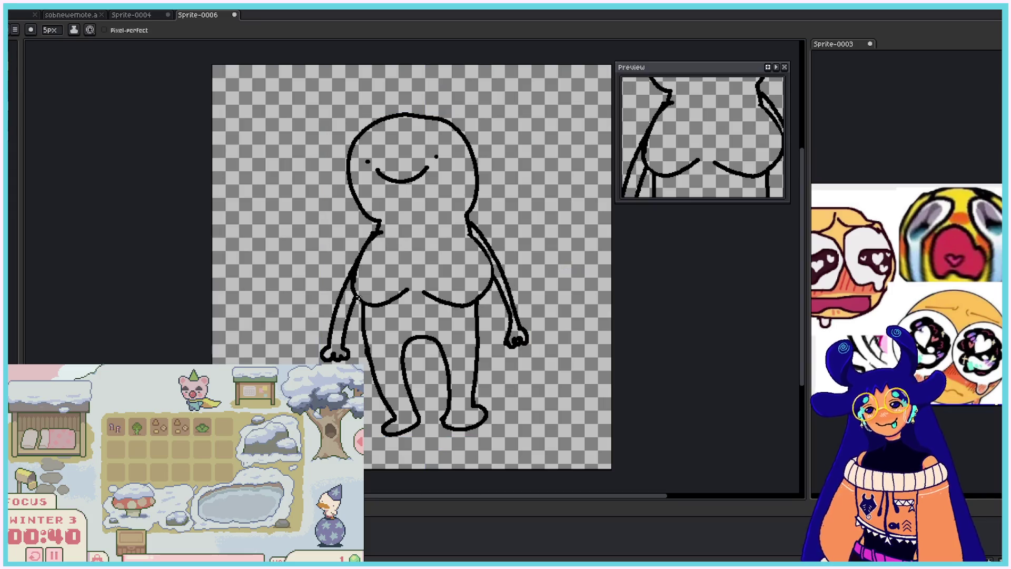
{"action": "key", "text": "ctrl+z"}
{"action": "left_click_drag", "start_coordinate": [371, 233], "coordinate": [354, 268]}
{"action": "left_click_drag", "start_coordinate": [374, 233], "coordinate": [387, 230]}
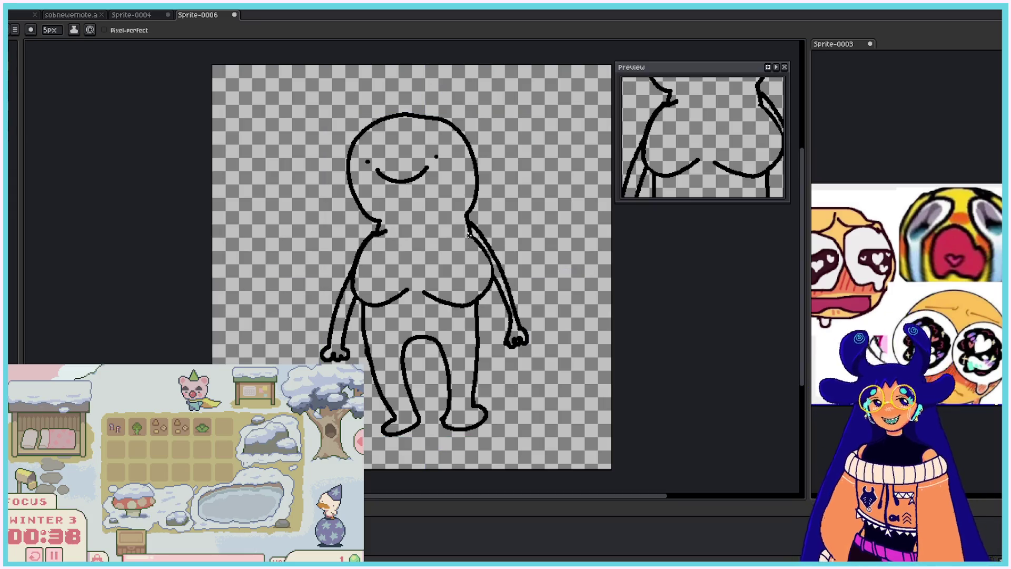
{"action": "left_click_drag", "start_coordinate": [464, 230], "coordinate": [474, 241]}
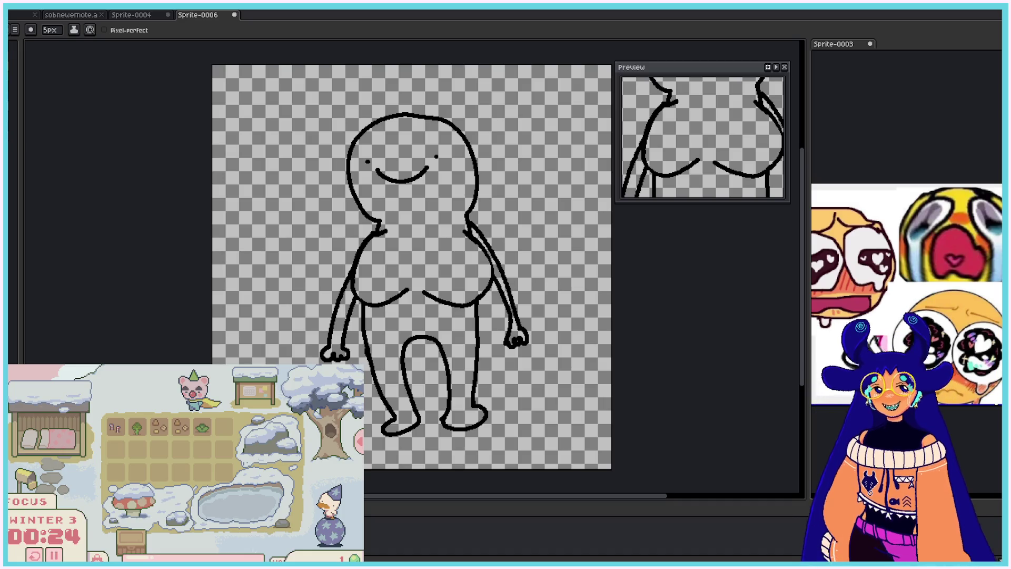
- Draw a crotch line between the legs, then undo the thick pelvis band
{"action": "left_click_drag", "start_coordinate": [363, 306], "coordinate": [418, 336]}
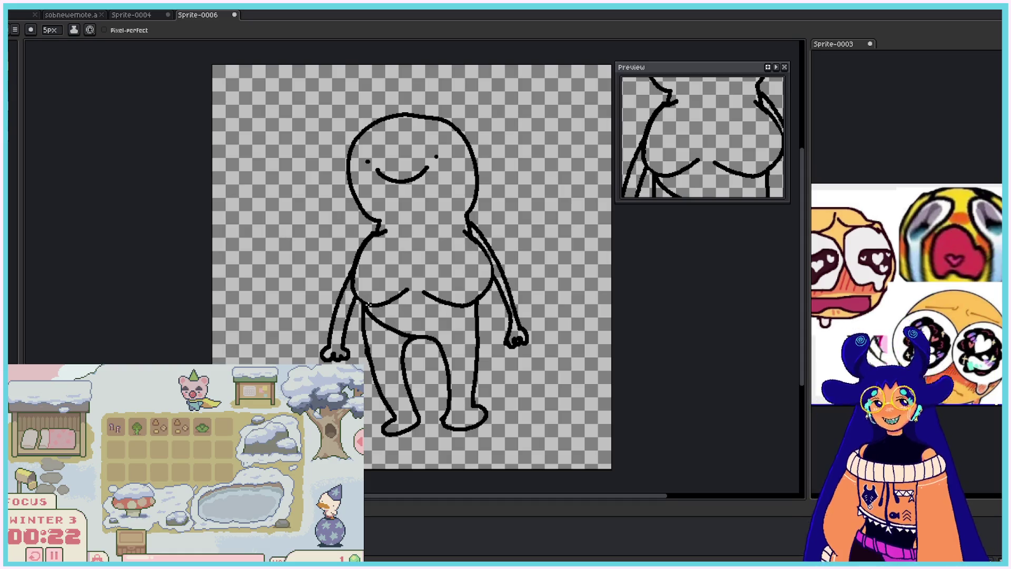
{"action": "mouse_move", "coordinate": [367, 304]}
{"action": "left_mouse_down"}
{"action": "mouse_move", "coordinate": [414, 337]}
{"action": "mouse_move", "coordinate": [462, 322]}
{"action": "mouse_move", "coordinate": [474, 305]}
{"action": "mouse_move", "coordinate": [429, 331]}
{"action": "mouse_move", "coordinate": [461, 316]}
{"action": "mouse_move", "coordinate": [442, 327]}
{"action": "left_mouse_up"}
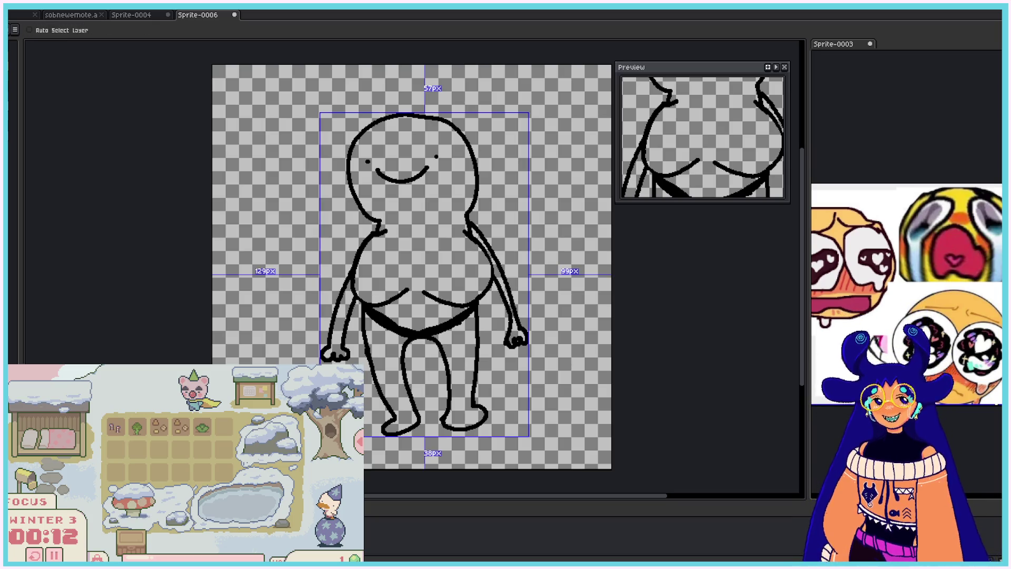
{"action": "key", "text": "ctrl+z"}
{"action": "key", "text": "ctrl+z"}
{"action": "key", "text": "ctrl+z"}
- Fill the body, arms and hands white, and paint white over the right shoulder join
{"action": "key", "text": "b"}
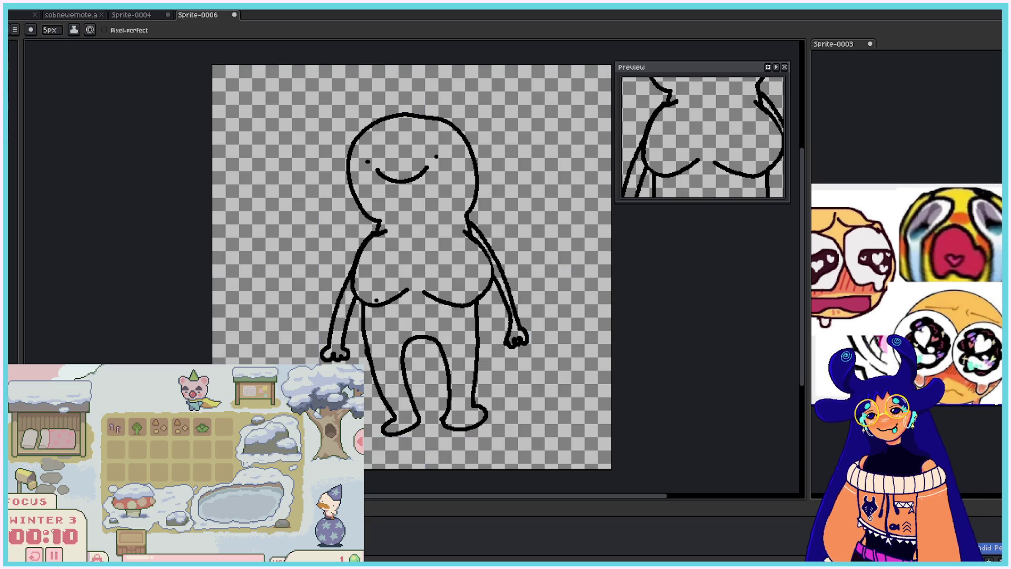
{"action": "key", "text": "g"}
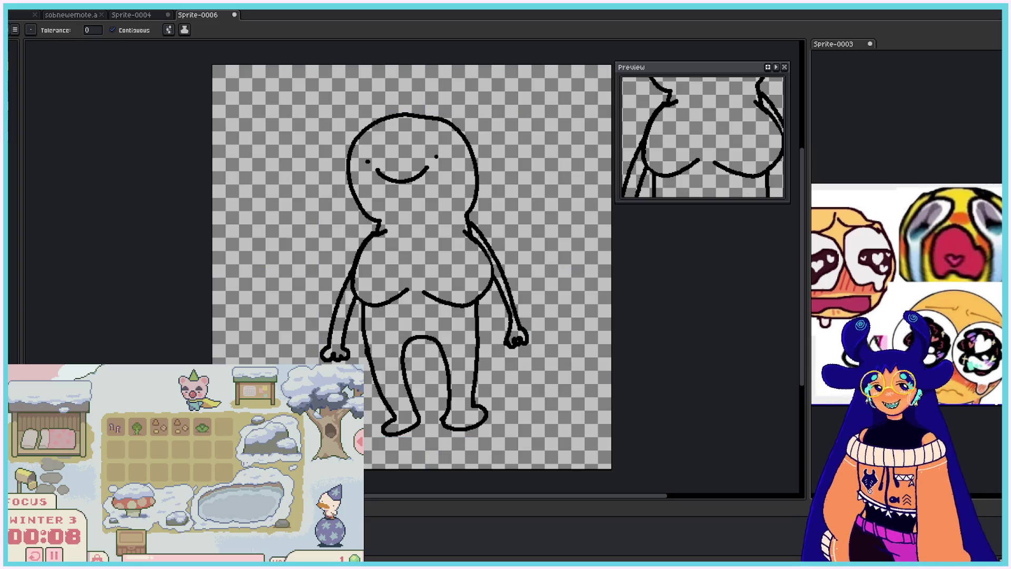
{"action": "left_click", "coordinate": [416, 252]}
{"action": "left_click", "coordinate": [342, 329]}
{"action": "left_click", "coordinate": [340, 312]}
{"action": "left_click", "coordinate": [485, 258]}
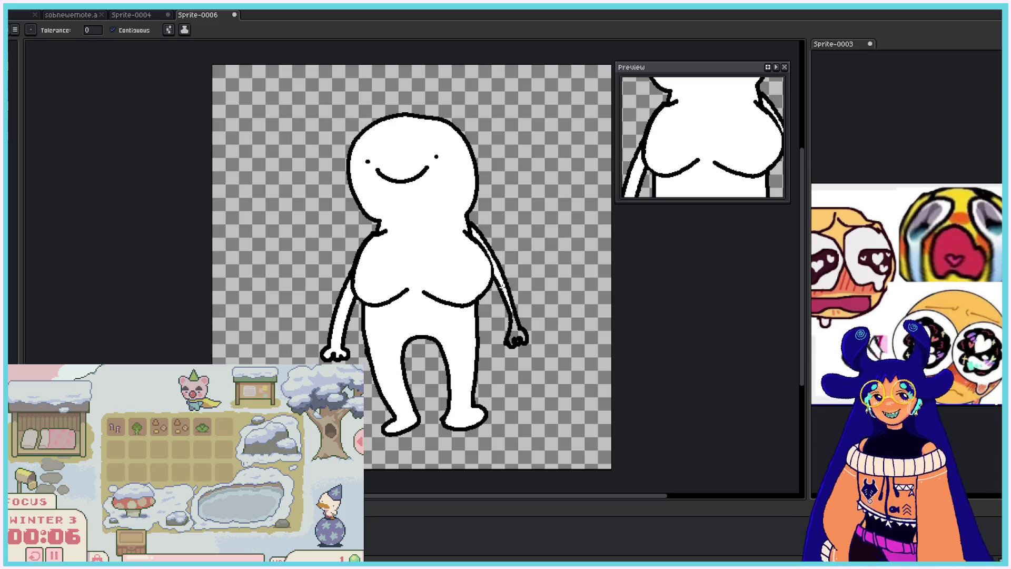
{"action": "left_click", "coordinate": [502, 291]}
{"action": "left_click", "coordinate": [517, 329]}
{"action": "key", "text": "b"}
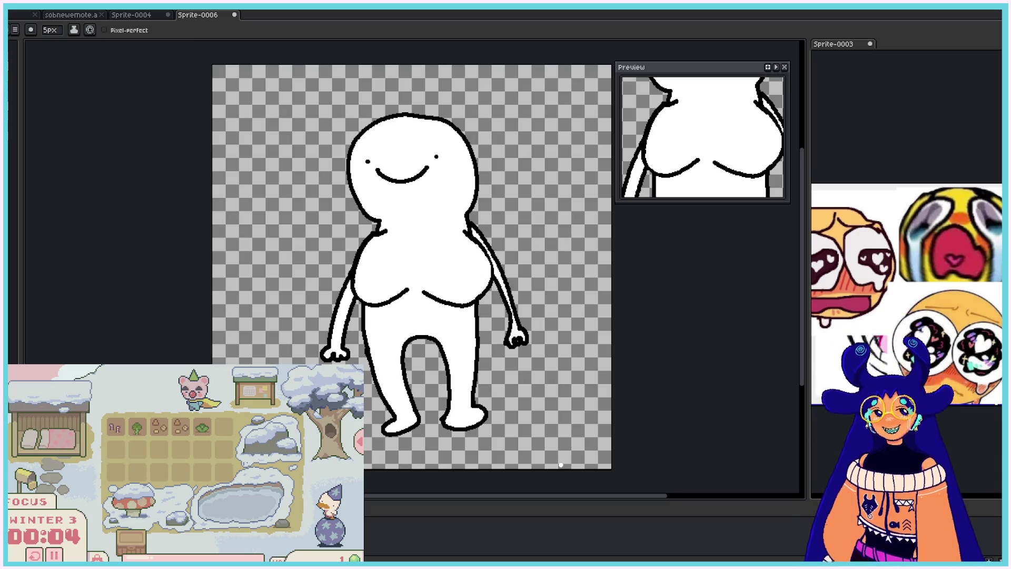
{"action": "left_click_drag", "start_coordinate": [461, 223], "coordinate": [473, 232]}
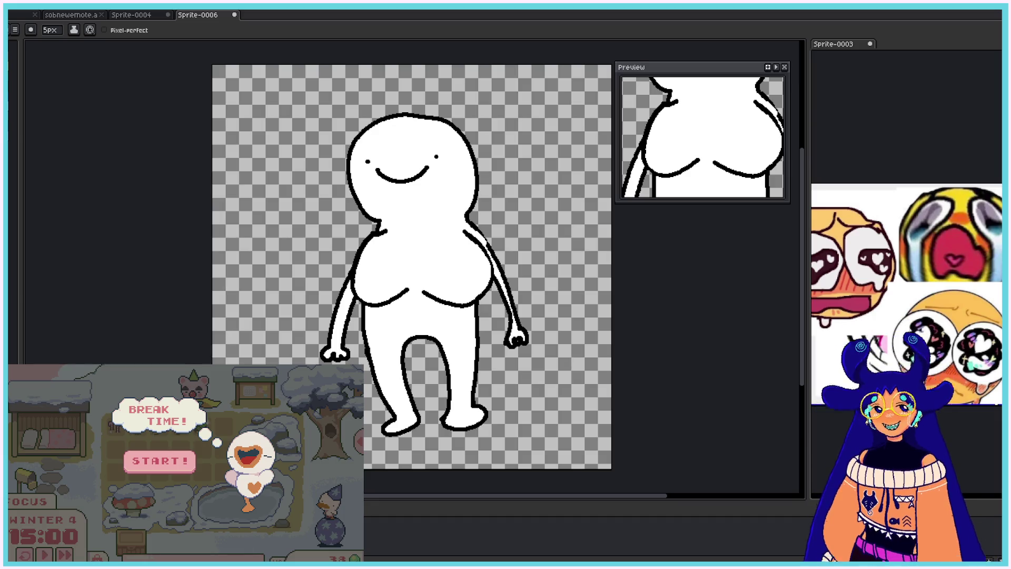
{"action": "left_click", "coordinate": [166, 459]}
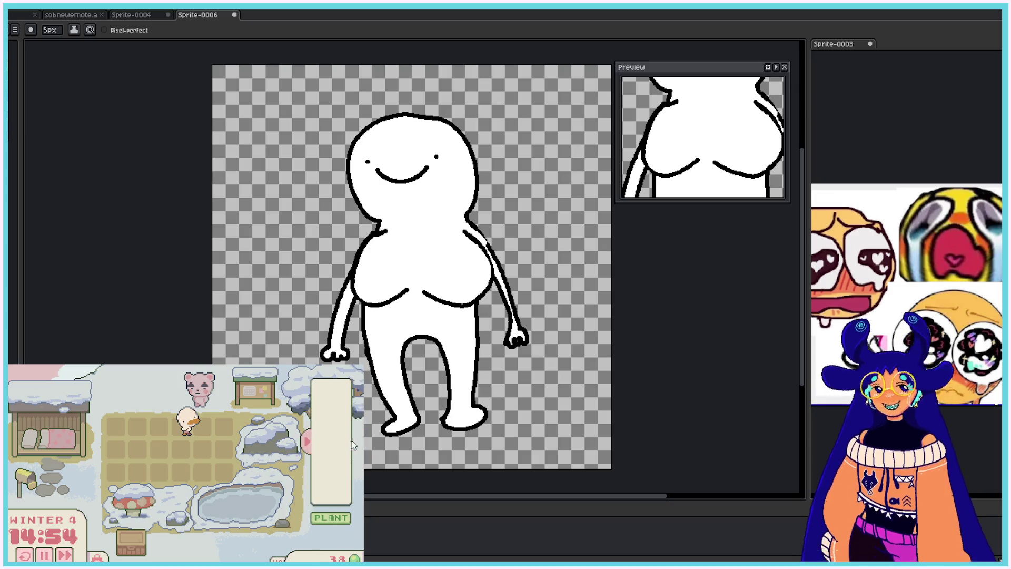
{"action": "left_click", "coordinate": [132, 554]}
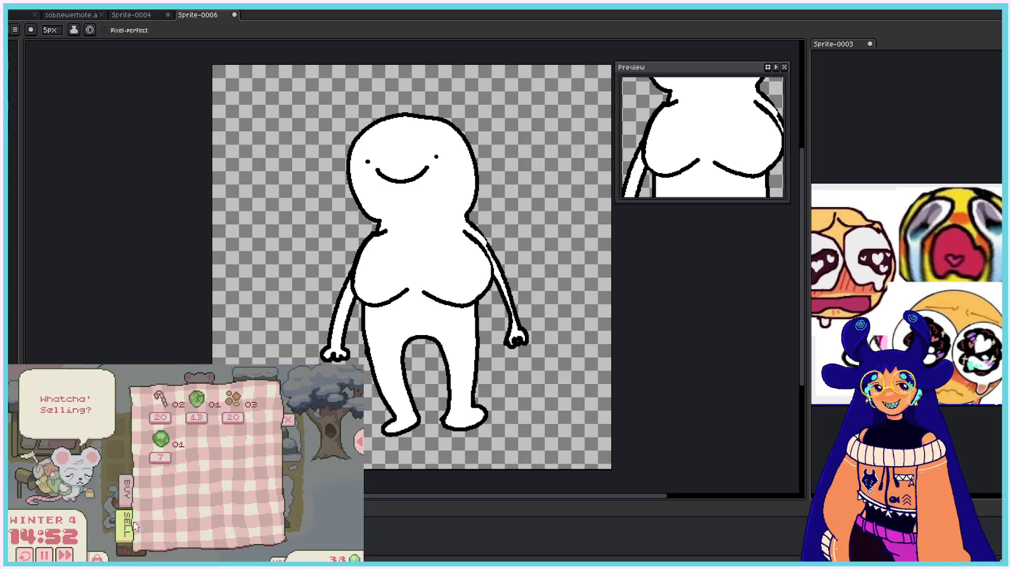
{"action": "left_click", "coordinate": [162, 401]}
{"action": "left_click", "coordinate": [162, 400]}
{"action": "left_click", "coordinate": [162, 400]}
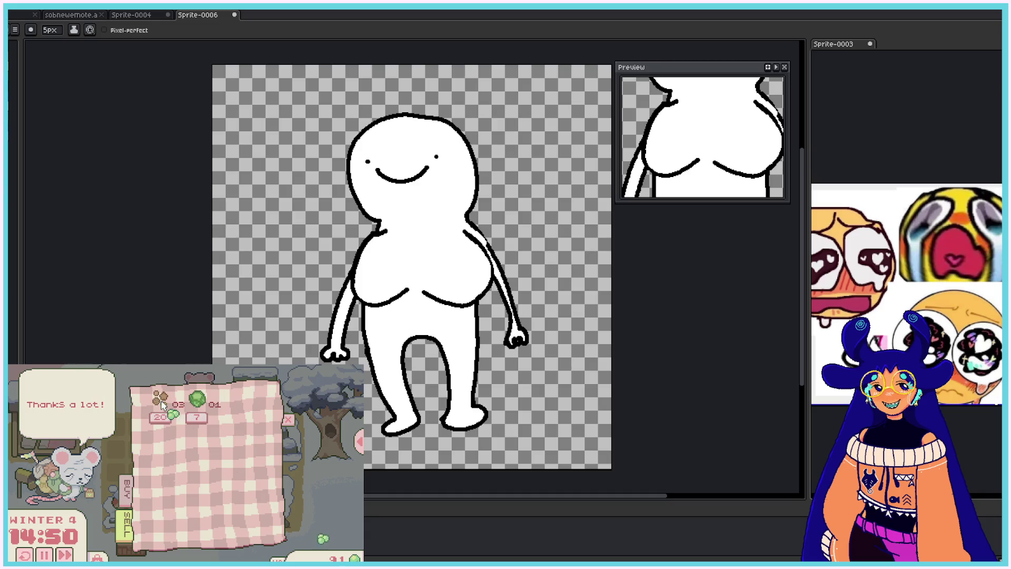
{"action": "left_click", "coordinate": [162, 401]}
{"action": "left_click", "coordinate": [162, 400]}
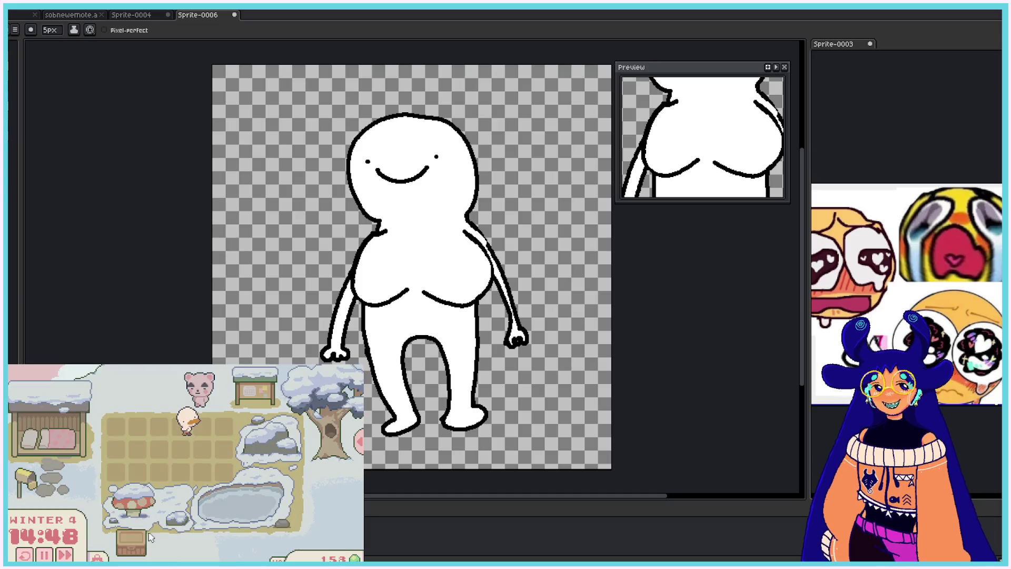
{"action": "left_click", "coordinate": [98, 556]}
{"action": "mouse_move", "coordinate": [182, 466]}
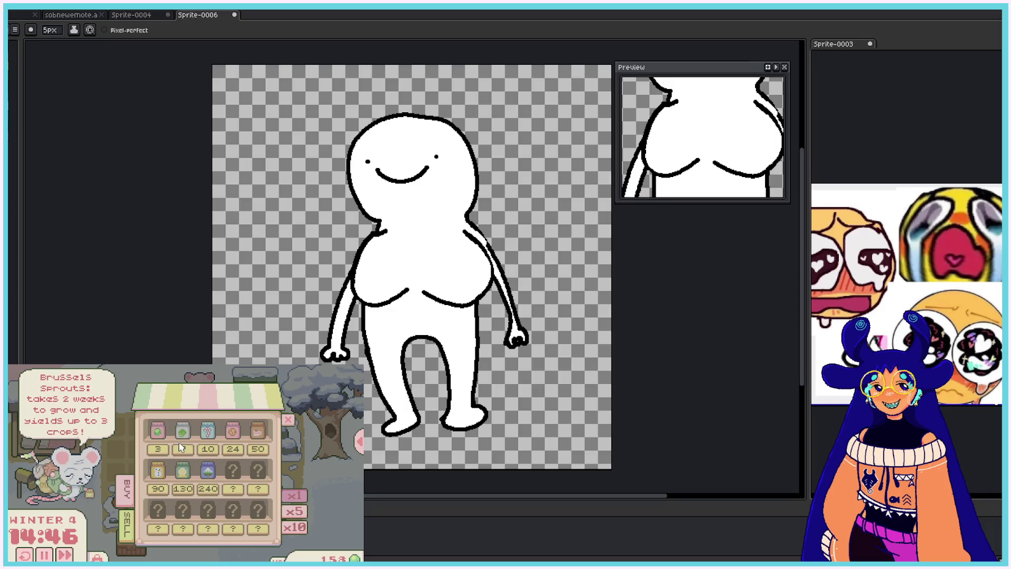
{"action": "left_click", "coordinate": [183, 470]}
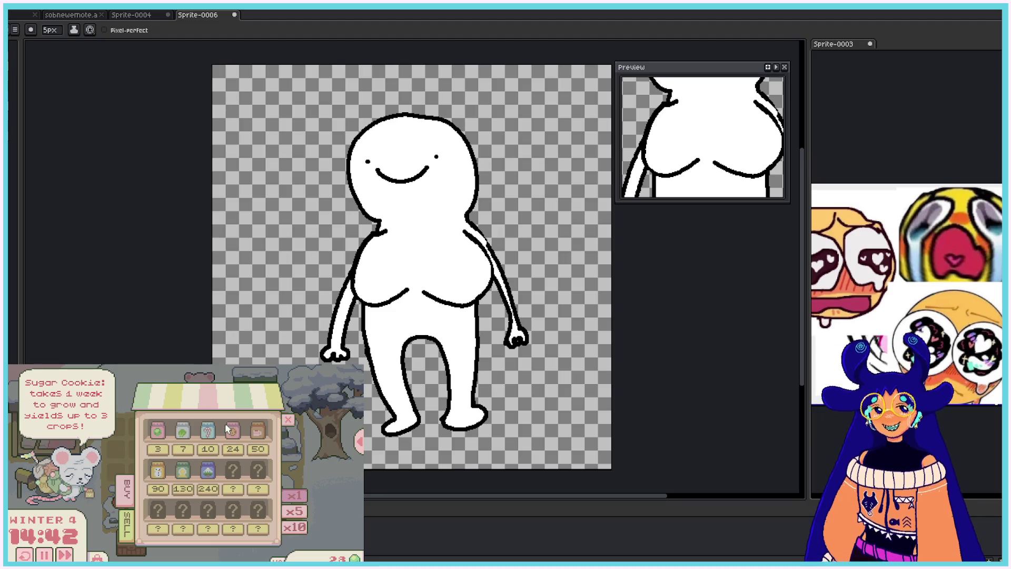
{"action": "left_click", "coordinate": [209, 432]}
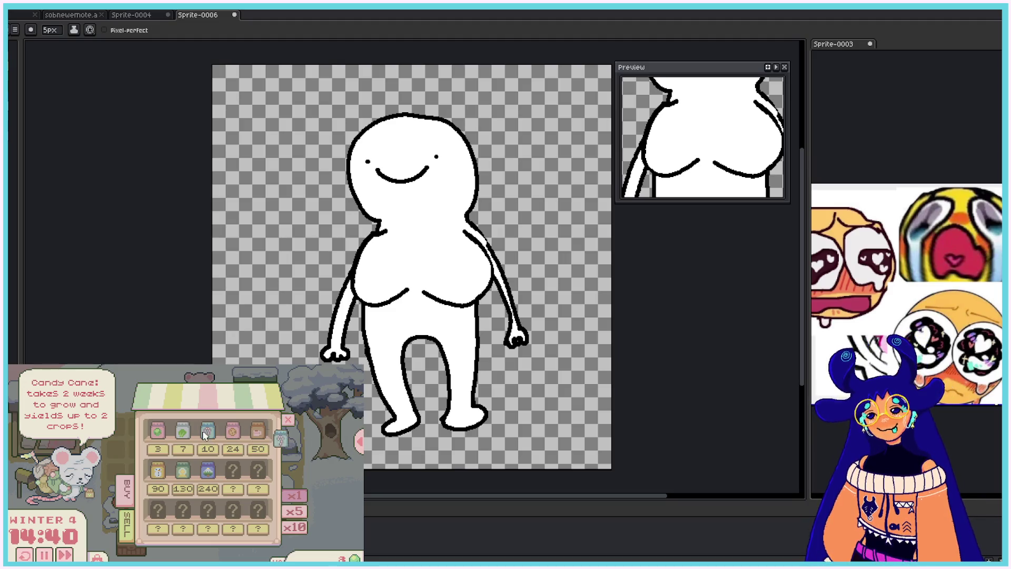
{"action": "left_click", "coordinate": [159, 437]}
{"action": "left_click", "coordinate": [159, 437]}
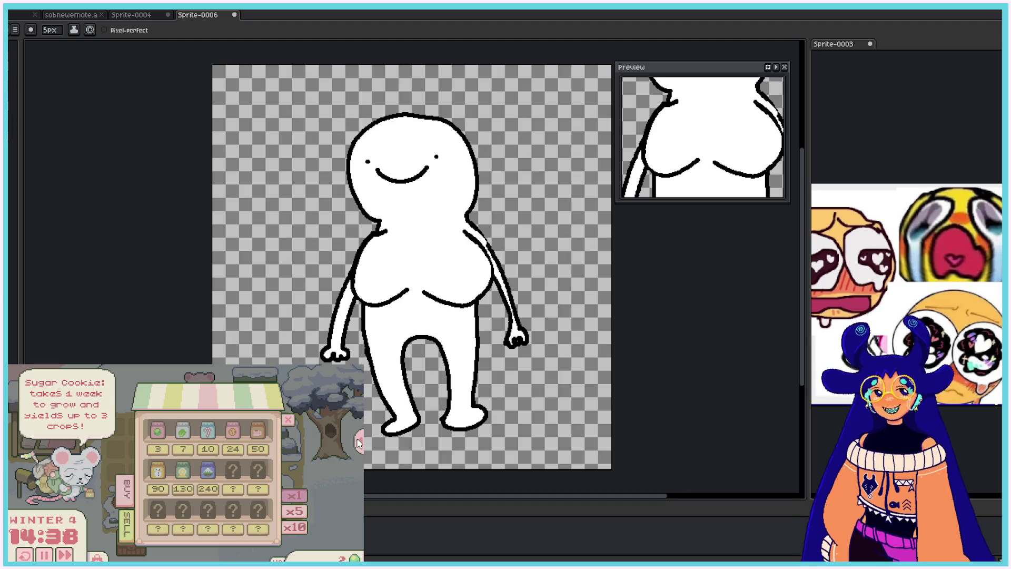
{"action": "left_click", "coordinate": [288, 419]}
{"action": "left_click", "coordinate": [357, 444]}
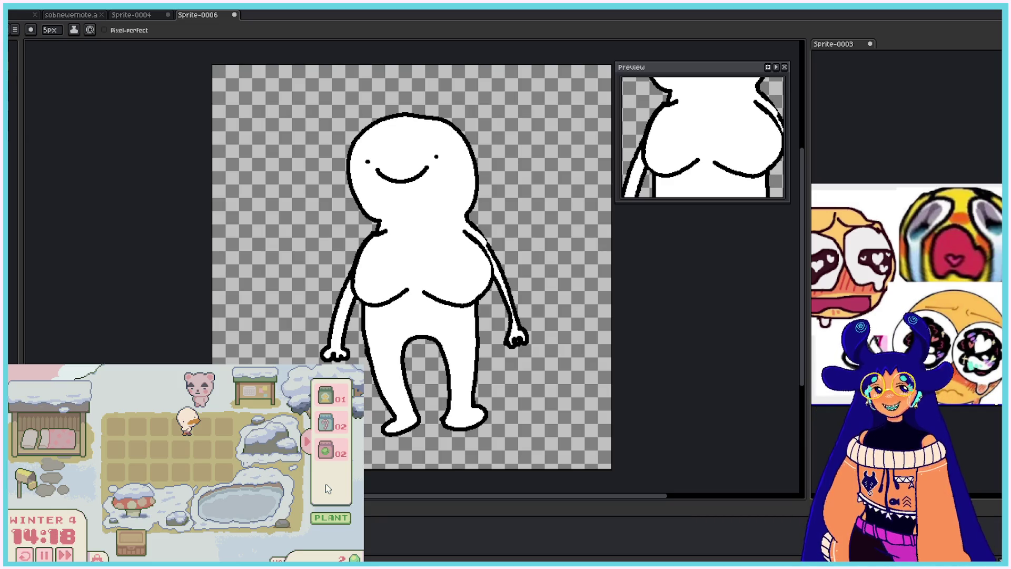
{"action": "left_click", "coordinate": [321, 520]}
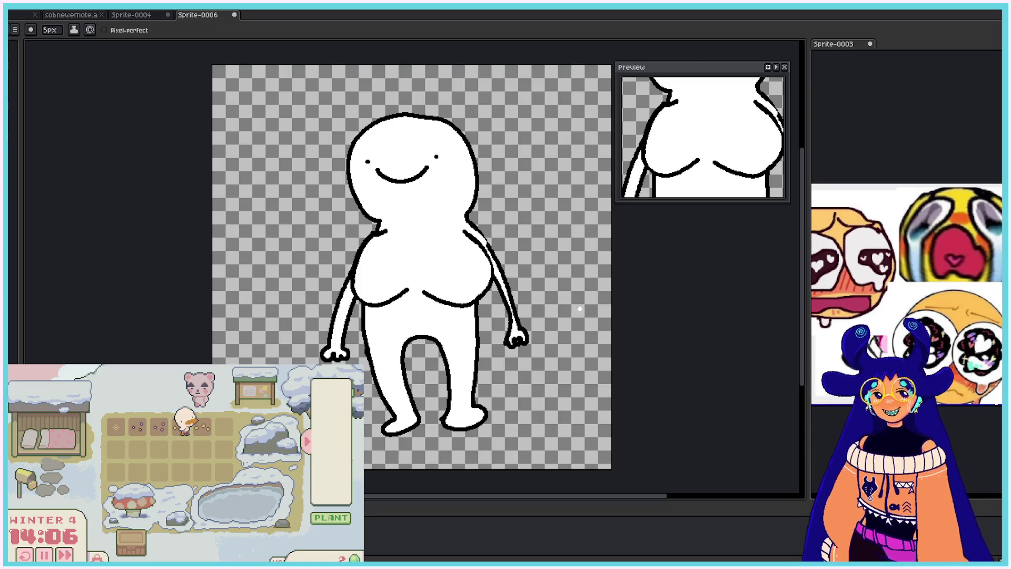
{"action": "key", "text": "e"}
- Erase the last leftover figure marks, then bucket-fill the empty canvas with solid white
{"action": "mouse_move", "coordinate": [368, 126]}
{"action": "left_mouse_down"}
{"action": "mouse_move", "coordinate": [379, 158]}
{"action": "mouse_move", "coordinate": [400, 165]}
{"action": "mouse_move", "coordinate": [379, 295]}
{"action": "mouse_move", "coordinate": [496, 178]}
{"action": "mouse_move", "coordinate": [477, 410]}
{"action": "mouse_move", "coordinate": [506, 295]}
{"action": "mouse_move", "coordinate": [519, 383]}
{"action": "left_mouse_up"}
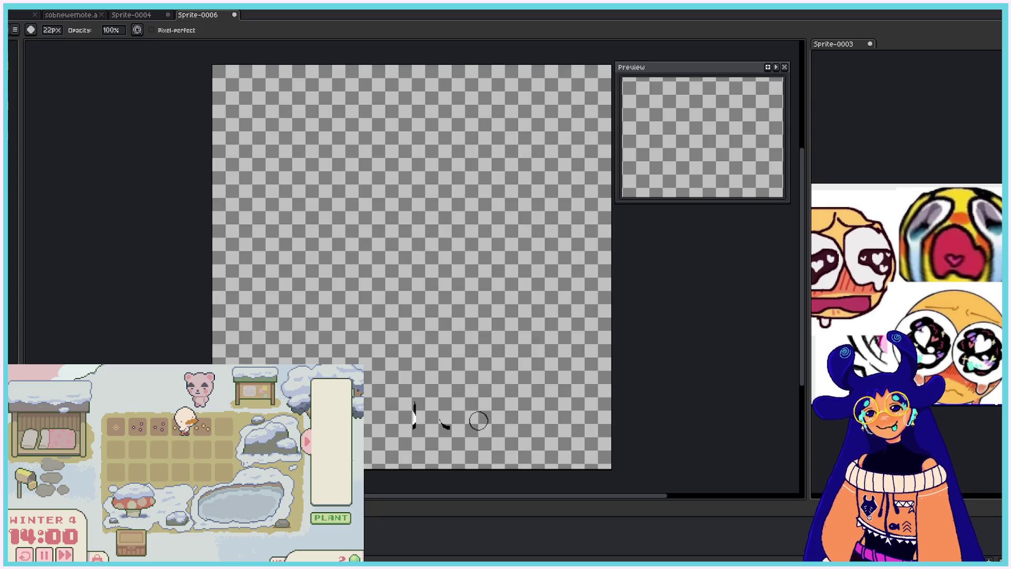
{"action": "mouse_move", "coordinate": [478, 420]}
{"action": "left_mouse_down"}
{"action": "mouse_move", "coordinate": [416, 361]}
{"action": "mouse_move", "coordinate": [442, 397]}
{"action": "left_mouse_up"}
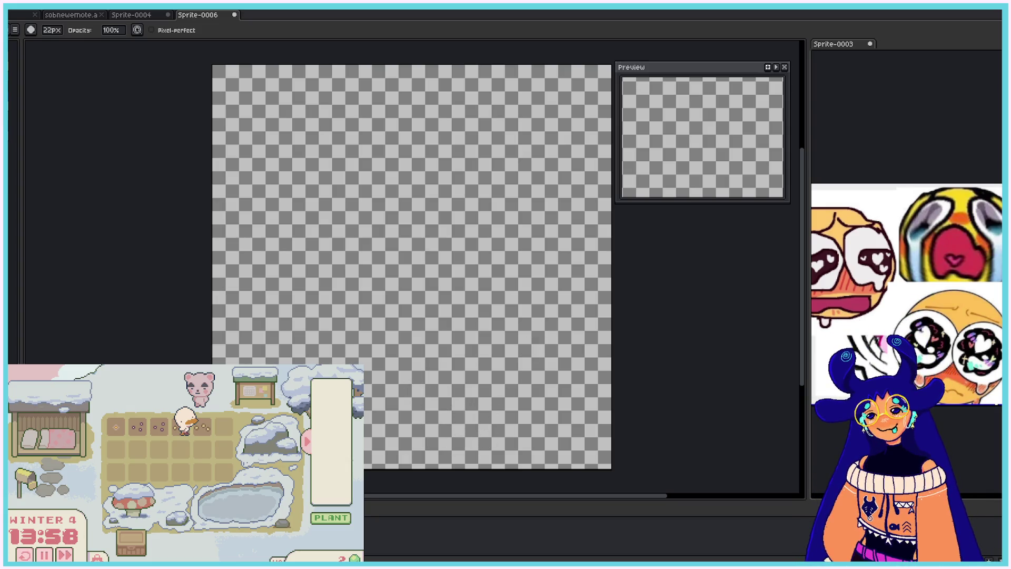
{"action": "key", "text": "b"}
{"action": "key", "text": "g"}
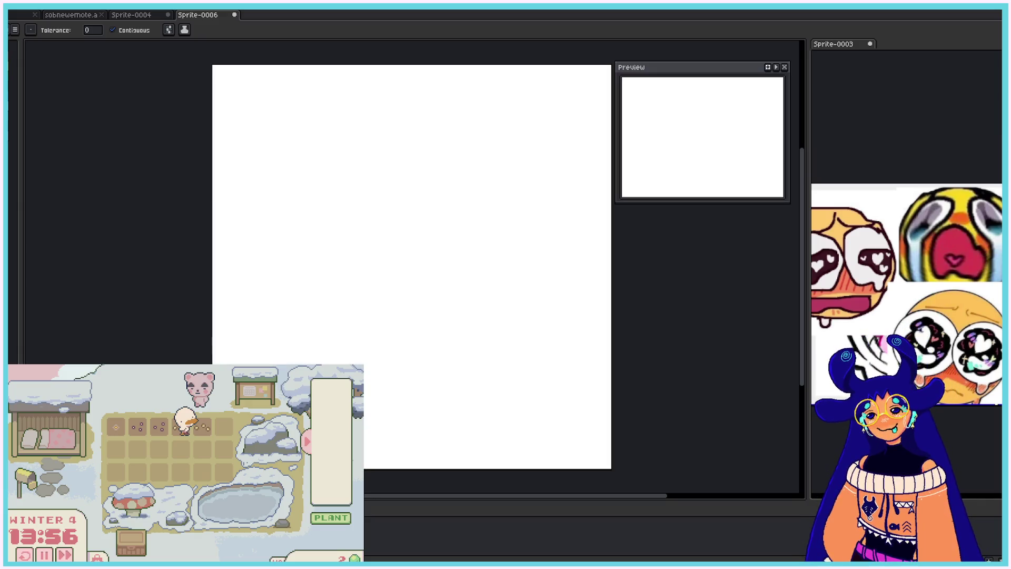
{"action": "left_click", "coordinate": [411, 210]}
- Draw the skull outline, jaw, teeth and smiling closed eyes in black with the 5px pencil
{"action": "key", "text": "b"}
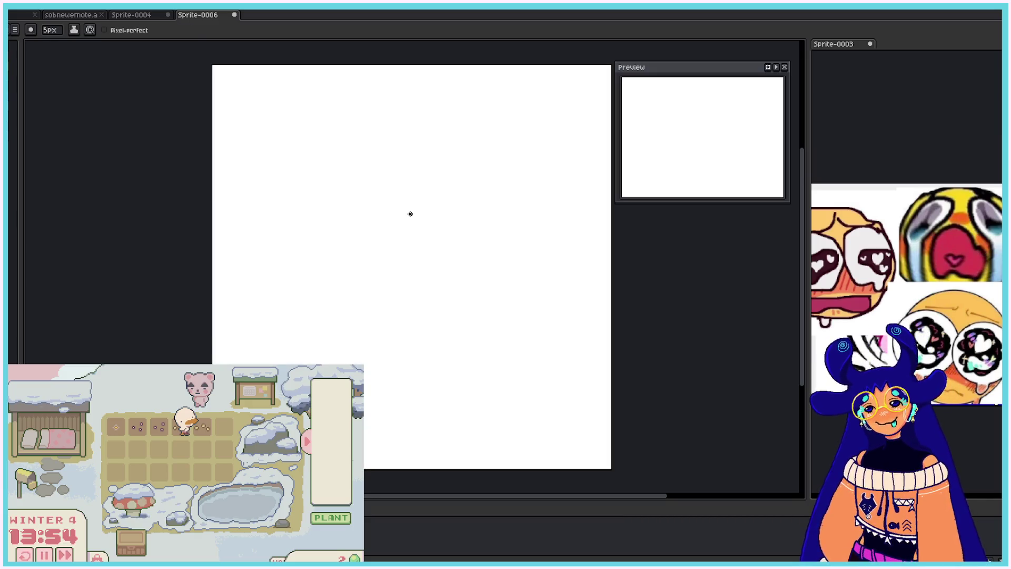
{"action": "mouse_move", "coordinate": [395, 208]}
{"action": "left_mouse_down"}
{"action": "mouse_move", "coordinate": [493, 193]}
{"action": "mouse_move", "coordinate": [471, 230]}
{"action": "mouse_move", "coordinate": [394, 217]}
{"action": "mouse_move", "coordinate": [418, 248]}
{"action": "mouse_move", "coordinate": [473, 237]}
{"action": "mouse_move", "coordinate": [477, 226]}
{"action": "left_mouse_up"}
{"action": "left_click_drag", "start_coordinate": [408, 232], "coordinate": [409, 247]}
{"action": "mouse_move", "coordinate": [420, 230]}
{"action": "left_mouse_down"}
{"action": "mouse_move", "coordinate": [420, 248]}
{"action": "mouse_move", "coordinate": [443, 245]}
{"action": "left_mouse_up"}
{"action": "left_click_drag", "start_coordinate": [456, 229], "coordinate": [456, 239]}
{"action": "mouse_move", "coordinate": [444, 204]}
{"action": "left_mouse_down"}
{"action": "mouse_move", "coordinate": [449, 193]}
{"action": "mouse_move", "coordinate": [457, 204]}
{"action": "mouse_move", "coordinate": [407, 197]}
{"action": "mouse_move", "coordinate": [415, 207]}
{"action": "left_mouse_up"}
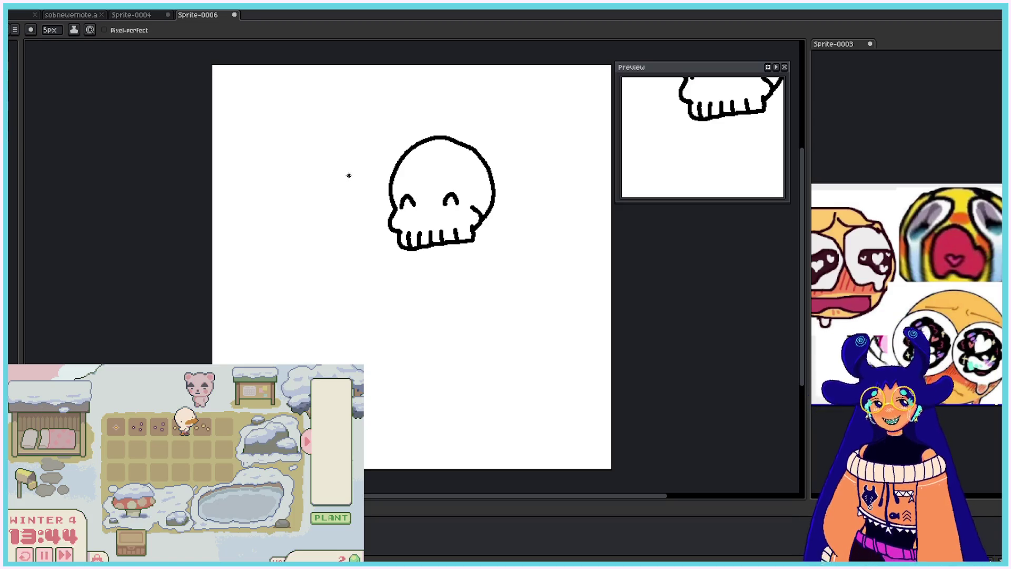
- Add two music notes left of the skull, then the neck and ribcage below it
{"action": "mouse_move", "coordinate": [349, 176]}
{"action": "left_mouse_down"}
{"action": "mouse_move", "coordinate": [354, 151]}
{"action": "mouse_move", "coordinate": [386, 130]}
{"action": "mouse_move", "coordinate": [390, 150]}
{"action": "left_mouse_up"}
{"action": "mouse_move", "coordinate": [410, 245]}
{"action": "left_mouse_down"}
{"action": "mouse_move", "coordinate": [443, 262]}
{"action": "mouse_move", "coordinate": [477, 246]}
{"action": "mouse_move", "coordinate": [481, 228]}
{"action": "left_mouse_up"}
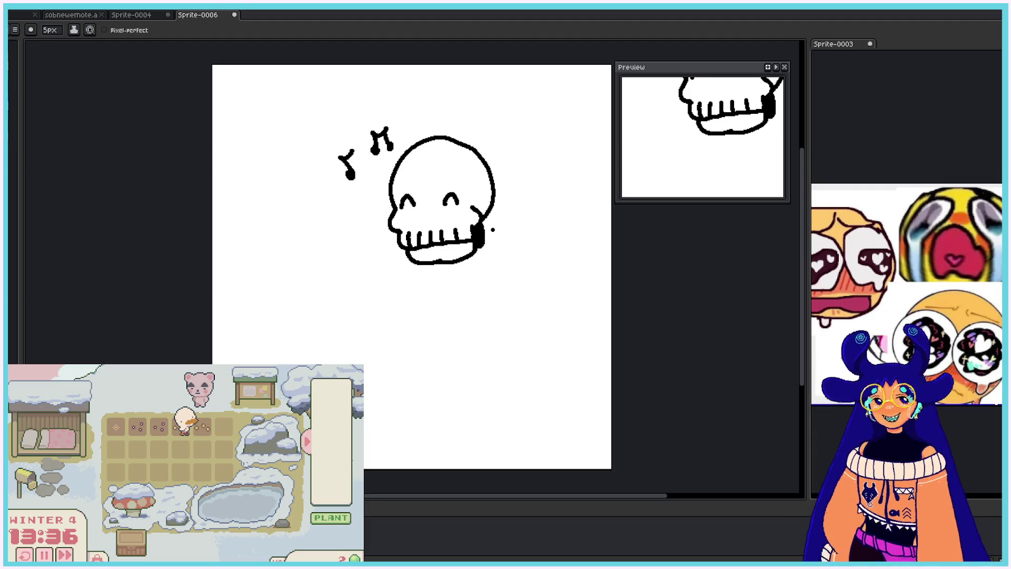
{"action": "mouse_move", "coordinate": [440, 262]}
{"action": "left_mouse_down"}
{"action": "mouse_move", "coordinate": [454, 262]}
{"action": "mouse_move", "coordinate": [457, 316]}
{"action": "left_mouse_up"}
{"action": "mouse_move", "coordinate": [446, 281]}
{"action": "left_mouse_down"}
{"action": "mouse_move", "coordinate": [418, 300]}
{"action": "mouse_move", "coordinate": [440, 304]}
{"action": "mouse_move", "coordinate": [435, 291]}
{"action": "left_mouse_up"}
{"action": "mouse_move", "coordinate": [458, 282]}
{"action": "left_mouse_down"}
{"action": "mouse_move", "coordinate": [469, 282]}
{"action": "mouse_move", "coordinate": [456, 329]}
{"action": "mouse_move", "coordinate": [434, 329]}
{"action": "mouse_move", "coordinate": [459, 330]}
{"action": "mouse_move", "coordinate": [481, 315]}
{"action": "left_mouse_up"}
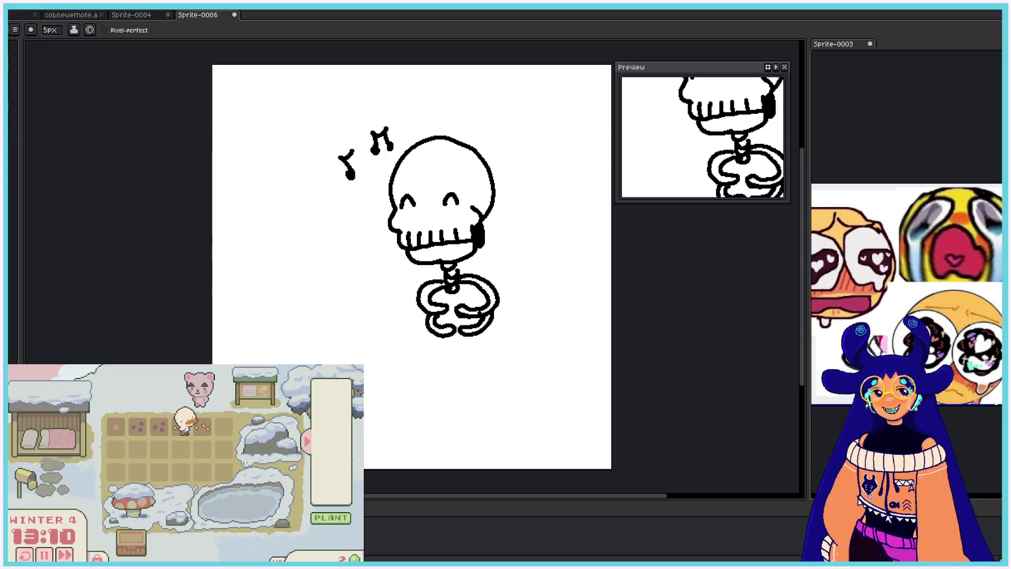
- Add curled ribs, a spine, ears on both sides and a headphone band over the skull
{"action": "mouse_move", "coordinate": [435, 337]}
{"action": "left_mouse_down"}
{"action": "mouse_move", "coordinate": [453, 346]}
{"action": "mouse_move", "coordinate": [483, 336]}
{"action": "left_mouse_up"}
{"action": "mouse_move", "coordinate": [452, 294]}
{"action": "left_mouse_down"}
{"action": "mouse_move", "coordinate": [469, 358]}
{"action": "mouse_move", "coordinate": [473, 320]}
{"action": "left_mouse_up"}
{"action": "left_click_drag", "start_coordinate": [494, 183], "coordinate": [482, 224]}
{"action": "mouse_move", "coordinate": [388, 193]}
{"action": "left_mouse_down"}
{"action": "mouse_move", "coordinate": [378, 201]}
{"action": "mouse_move", "coordinate": [390, 221]}
{"action": "left_mouse_up"}
{"action": "mouse_move", "coordinate": [437, 136]}
{"action": "left_mouse_down"}
{"action": "mouse_move", "coordinate": [503, 175]}
{"action": "mouse_move", "coordinate": [499, 191]}
{"action": "left_mouse_up"}
- Draw double-lined left and right arms with hands and finger lines
{"action": "left_click_drag", "start_coordinate": [499, 299], "coordinate": [522, 329]}
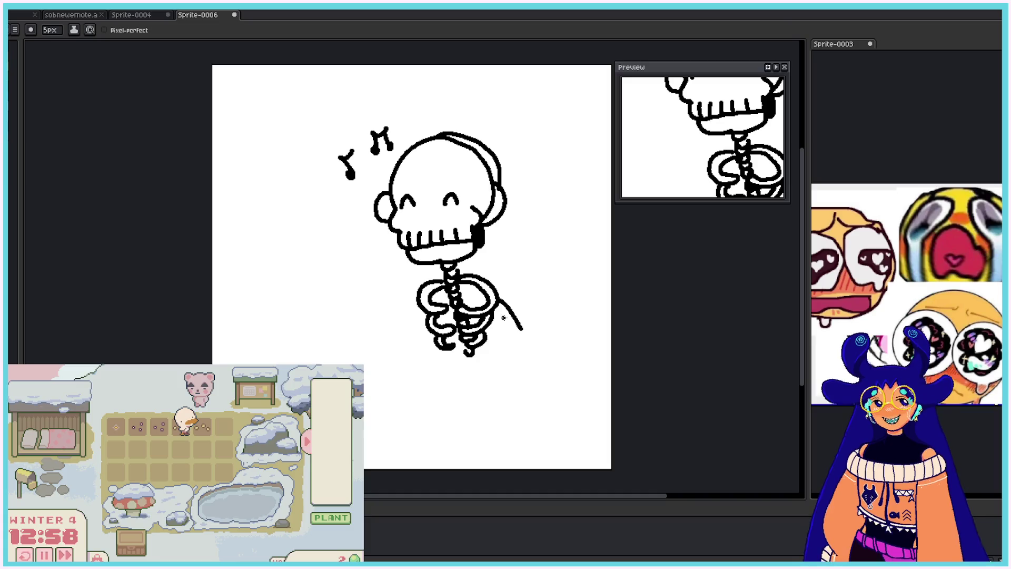
{"action": "mouse_move", "coordinate": [416, 302]}
{"action": "left_mouse_down"}
{"action": "mouse_move", "coordinate": [403, 339]}
{"action": "mouse_move", "coordinate": [416, 351]}
{"action": "left_mouse_up"}
{"action": "left_click_drag", "start_coordinate": [495, 305], "coordinate": [521, 342]}
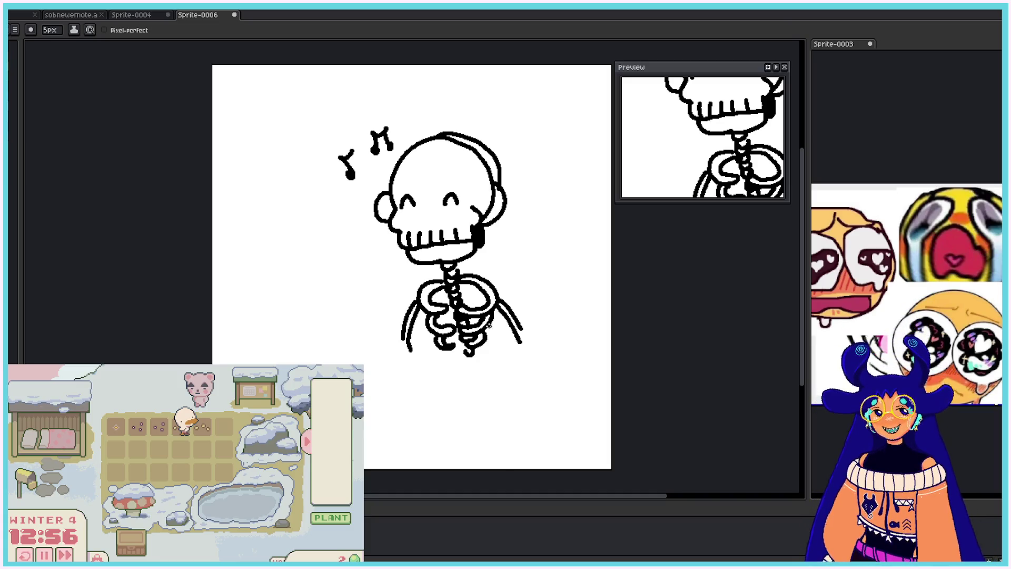
{"action": "mouse_move", "coordinate": [403, 338]}
{"action": "left_mouse_down"}
{"action": "mouse_move", "coordinate": [396, 348]}
{"action": "mouse_move", "coordinate": [414, 356]}
{"action": "left_mouse_up"}
{"action": "mouse_move", "coordinate": [522, 332]}
{"action": "left_mouse_down"}
{"action": "mouse_move", "coordinate": [520, 346]}
{"action": "mouse_move", "coordinate": [528, 341]}
{"action": "left_mouse_up"}
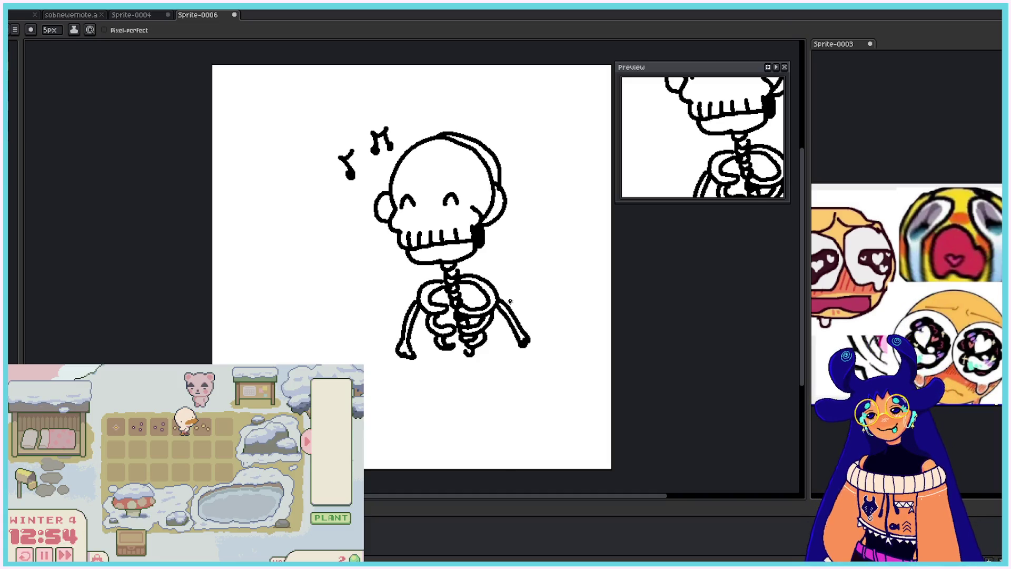
{"action": "left_click_drag", "start_coordinate": [398, 357], "coordinate": [414, 385]}
{"action": "left_click_drag", "start_coordinate": [528, 345], "coordinate": [541, 364]}
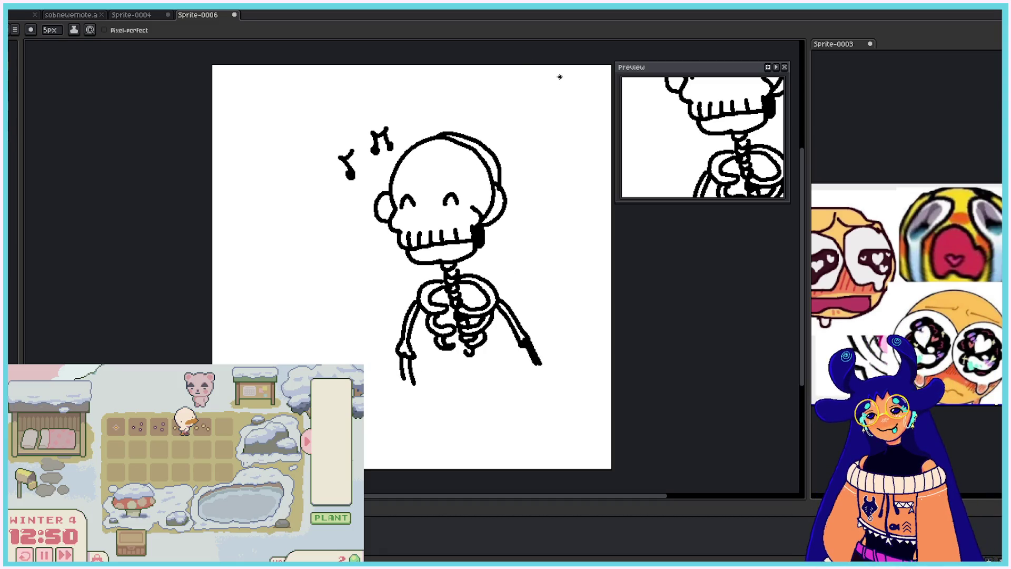
- Sketch a rounded creature at the top-right edge with a paw curve and cheek strokes
{"action": "mouse_move", "coordinate": [559, 77]}
{"action": "left_mouse_down"}
{"action": "mouse_move", "coordinate": [521, 166]}
{"action": "mouse_move", "coordinate": [540, 171]}
{"action": "mouse_move", "coordinate": [582, 150]}
{"action": "mouse_move", "coordinate": [547, 175]}
{"action": "mouse_move", "coordinate": [581, 189]}
{"action": "mouse_move", "coordinate": [611, 136]}
{"action": "mouse_move", "coordinate": [620, 66]}
{"action": "left_mouse_up"}
{"action": "left_click_drag", "start_coordinate": [547, 79], "coordinate": [581, 74]}
{"action": "mouse_move", "coordinate": [611, 185]}
{"action": "left_mouse_down"}
{"action": "mouse_move", "coordinate": [583, 215]}
{"action": "mouse_move", "coordinate": [611, 210]}
{"action": "left_mouse_up"}
{"action": "mouse_move", "coordinate": [555, 196]}
{"action": "left_mouse_down"}
{"action": "mouse_move", "coordinate": [539, 221]}
{"action": "mouse_move", "coordinate": [569, 198]}
{"action": "left_mouse_up"}
{"action": "mouse_move", "coordinate": [571, 161]}
{"action": "left_mouse_down"}
{"action": "mouse_move", "coordinate": [594, 186]}
{"action": "mouse_move", "coordinate": [580, 149]}
{"action": "mouse_move", "coordinate": [589, 166]}
{"action": "mouse_move", "coordinate": [591, 137]}
{"action": "left_mouse_up"}
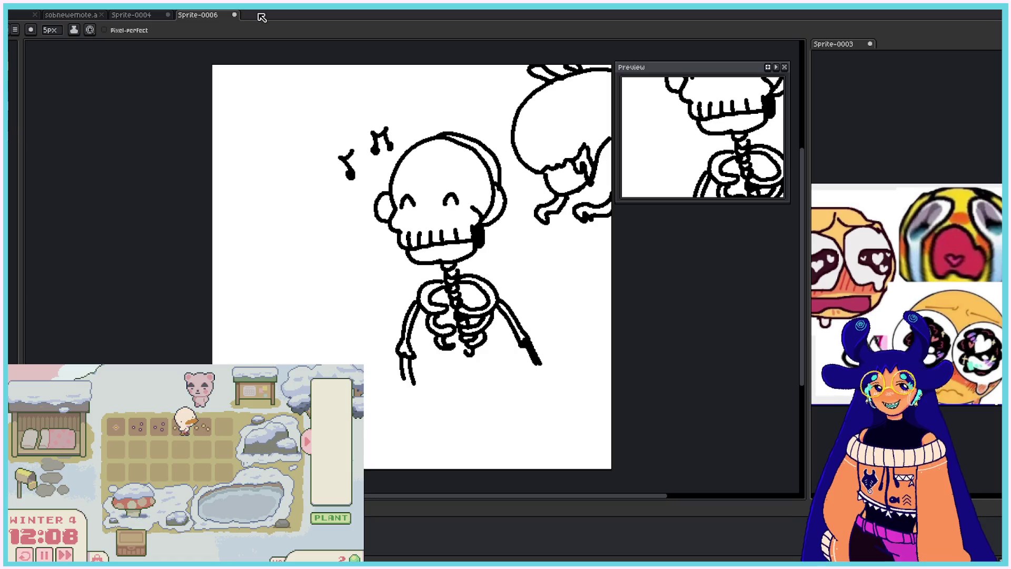
- Close Sprite-0006 and discard the skeleton sketch with Don't Save
{"action": "left_click", "coordinate": [234, 15]}
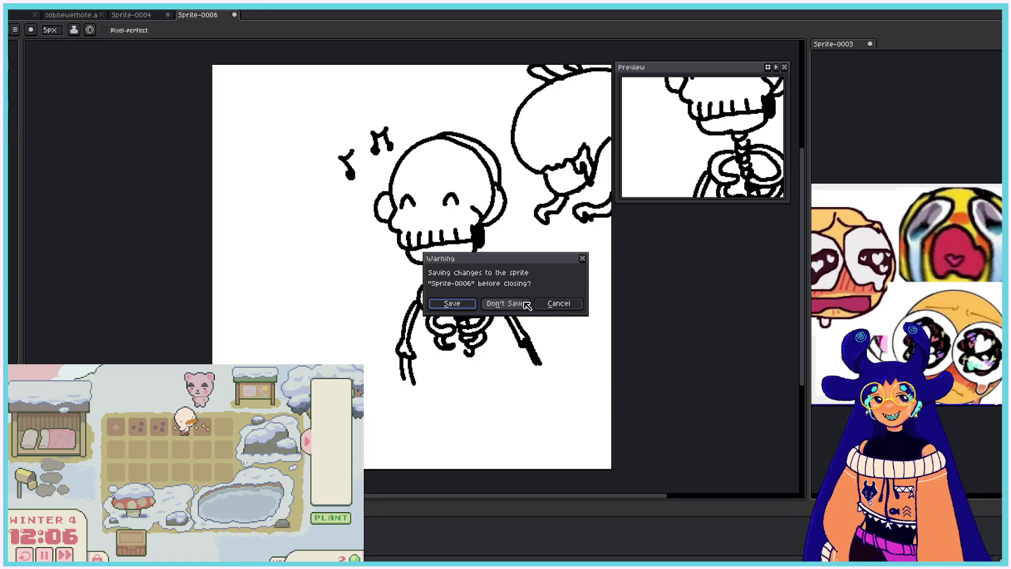
{"action": "left_click", "coordinate": [524, 305]}
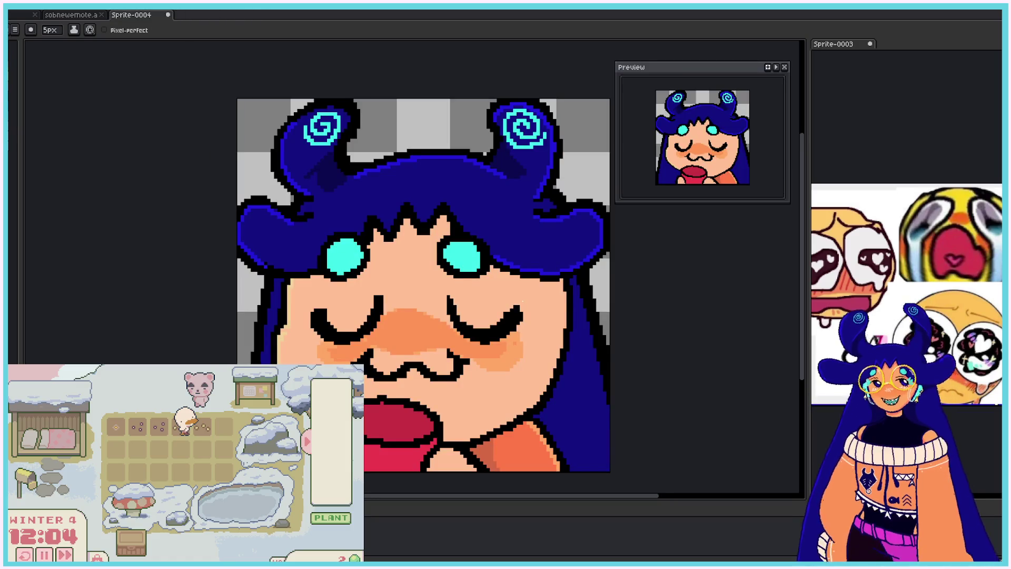
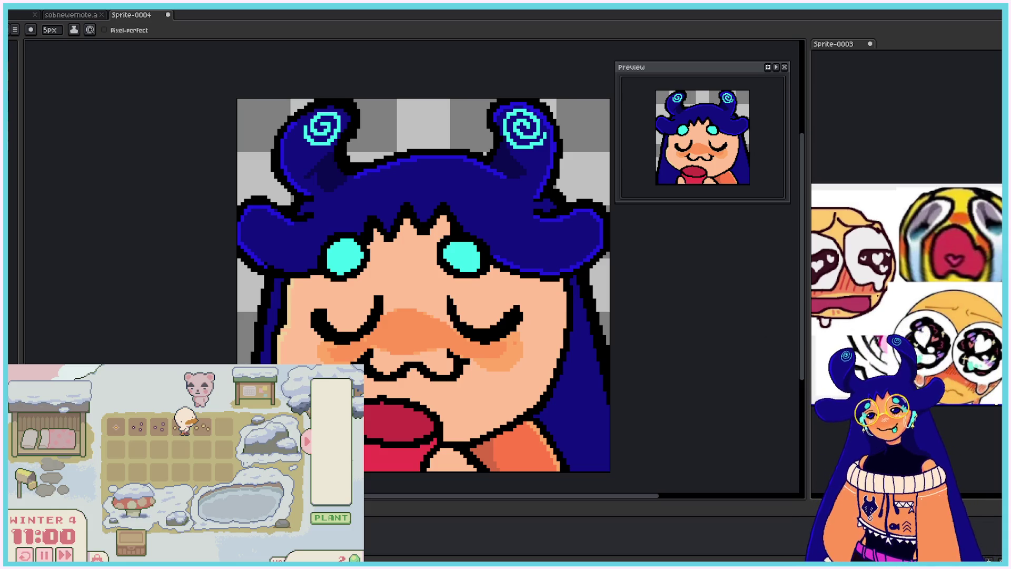
- Start the focus timer, then drag the brush size down to 1 pixel
{"action": "left_click", "coordinate": [64, 555]}
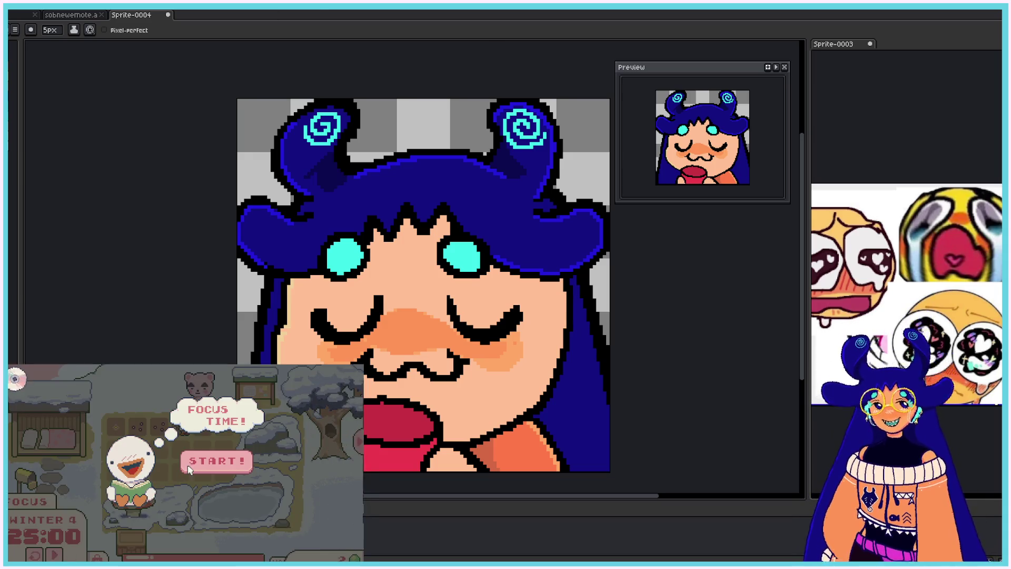
{"action": "left_click", "coordinate": [194, 466]}
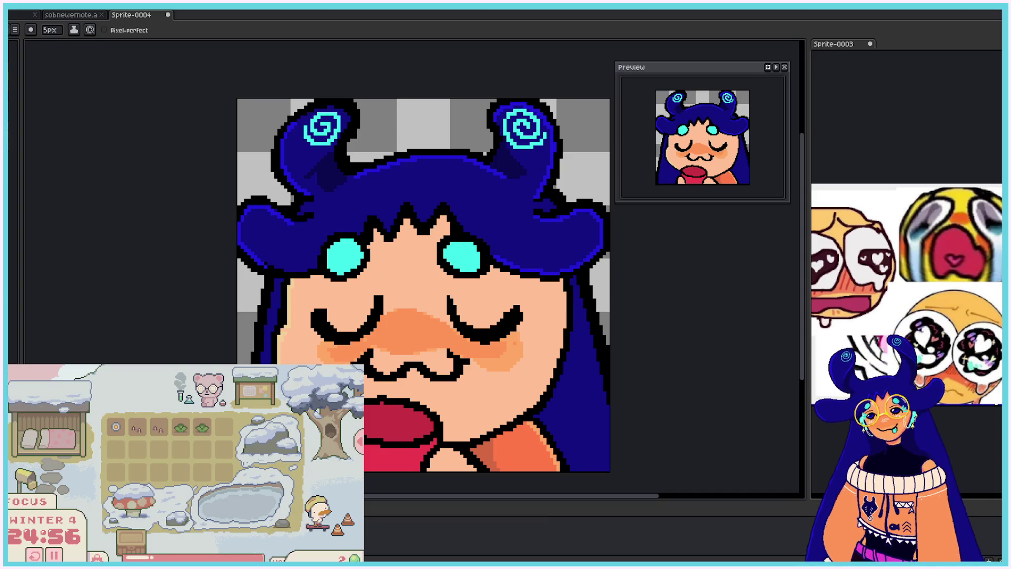
{"action": "left_click", "coordinate": [50, 30]}
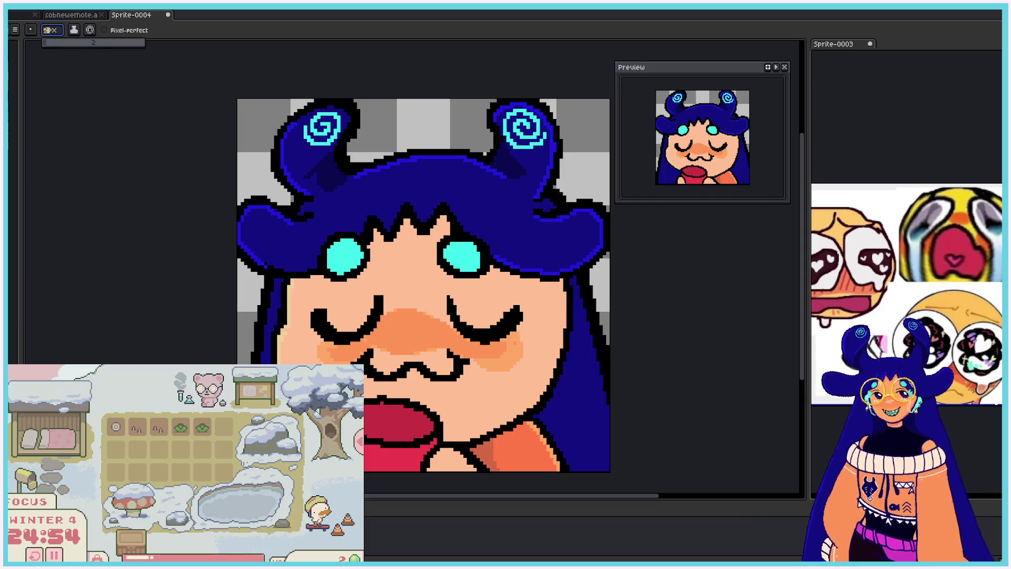
{"action": "left_click_drag", "start_coordinate": [45, 42], "coordinate": [33, 42]}
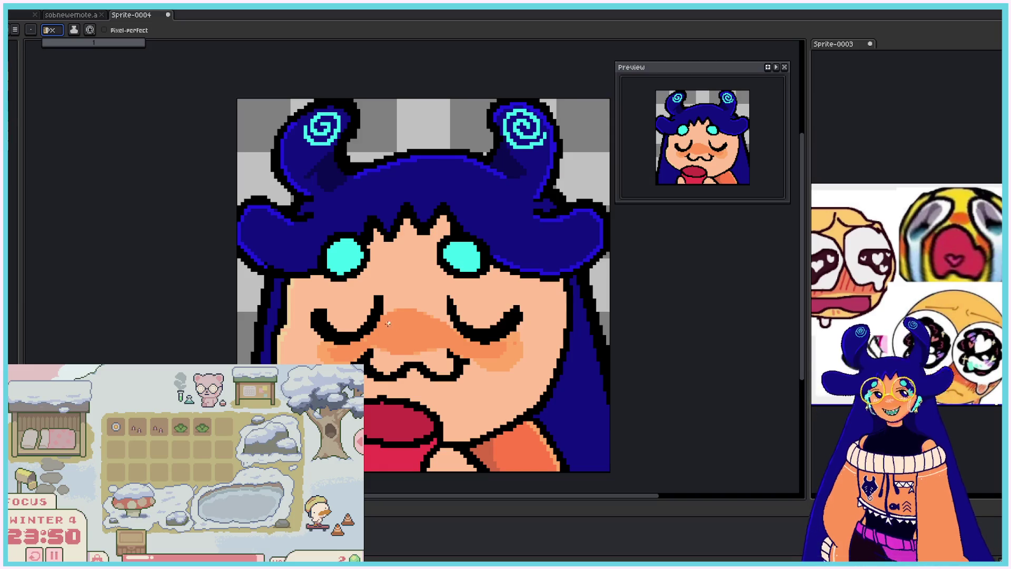
- Draw white diagonal highlights across the nose and both cheek blushes, plus a green line on the cup
{"action": "mouse_move", "coordinate": [388, 321]}
{"action": "left_mouse_down"}
{"action": "mouse_move", "coordinate": [407, 344]}
{"action": "mouse_move", "coordinate": [409, 330]}
{"action": "left_mouse_up"}
{"action": "mouse_move", "coordinate": [405, 322]}
{"action": "left_mouse_down"}
{"action": "mouse_move", "coordinate": [422, 345]}
{"action": "mouse_move", "coordinate": [433, 337]}
{"action": "mouse_move", "coordinate": [398, 344]}
{"action": "mouse_move", "coordinate": [441, 333]}
{"action": "left_mouse_up"}
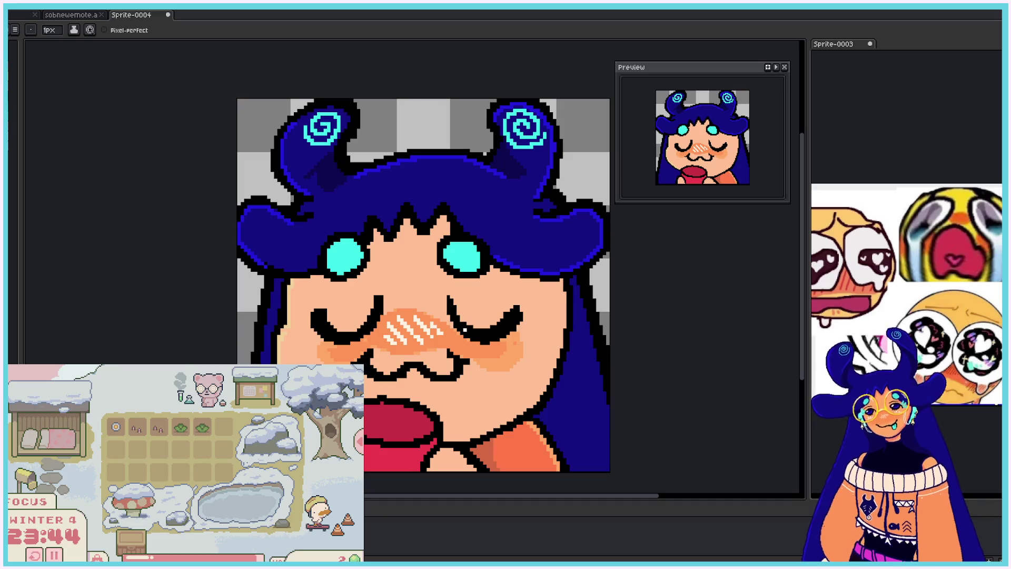
{"action": "left_click_drag", "start_coordinate": [488, 351], "coordinate": [503, 363]}
{"action": "mouse_move", "coordinate": [496, 348]}
{"action": "left_mouse_down"}
{"action": "mouse_move", "coordinate": [516, 364]}
{"action": "mouse_move", "coordinate": [526, 357]}
{"action": "left_mouse_up"}
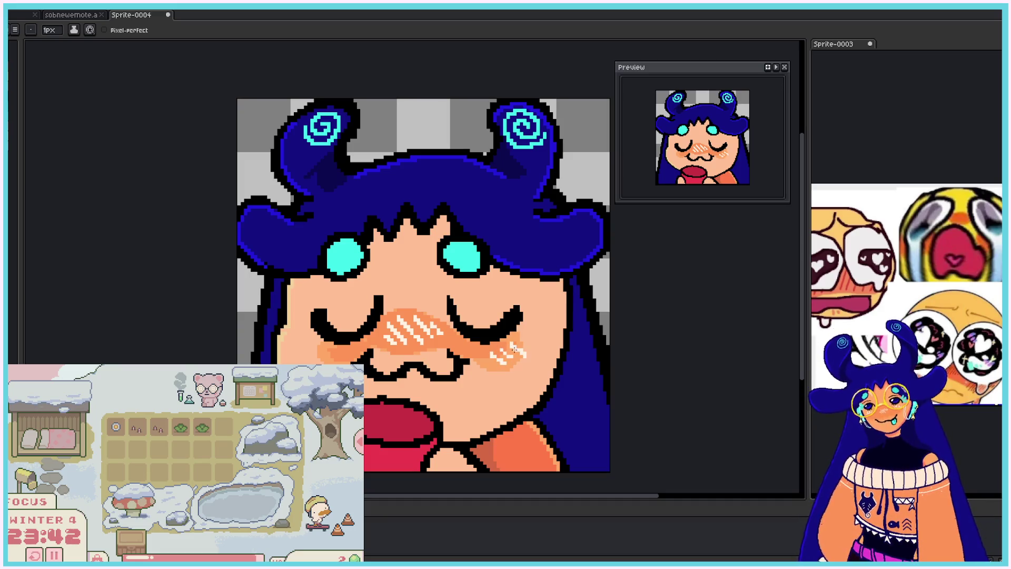
{"action": "left_click_drag", "start_coordinate": [308, 346], "coordinate": [332, 359]}
{"action": "left_click_drag", "start_coordinate": [327, 349], "coordinate": [339, 361]}
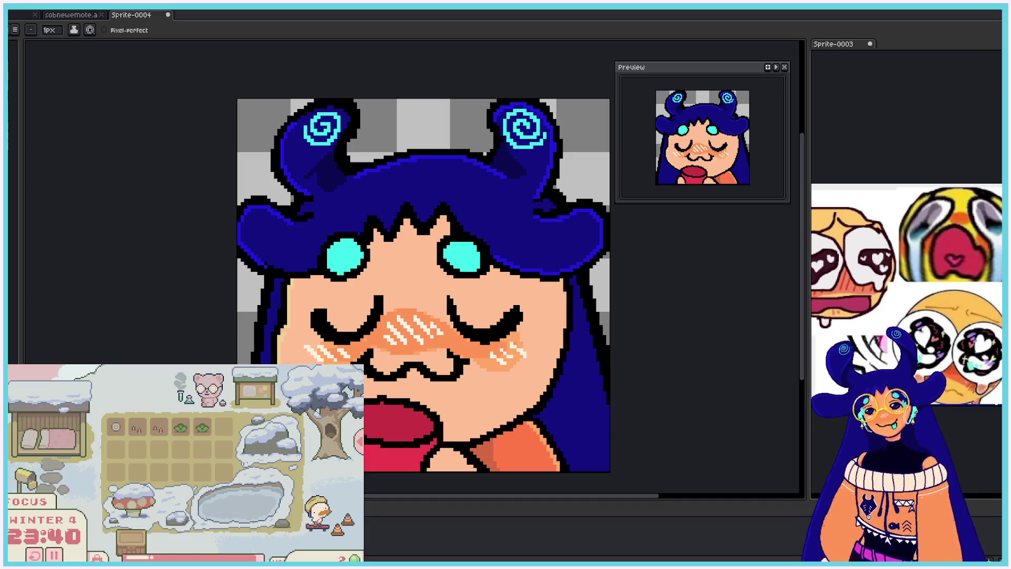
{"action": "left_click_drag", "start_coordinate": [515, 346], "coordinate": [532, 341]}
{"action": "mouse_move", "coordinate": [368, 433]}
{"action": "left_mouse_down"}
{"action": "mouse_move", "coordinate": [421, 432]}
{"action": "mouse_move", "coordinate": [413, 437]}
{"action": "left_mouse_up"}
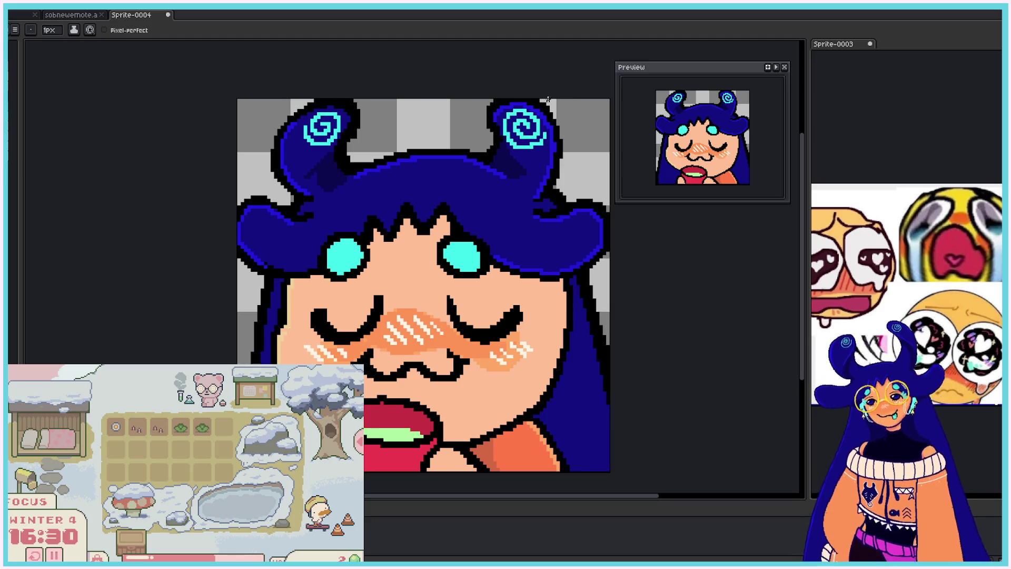
- Set the brush size back to 1 pixel from the eraser's size field
{"action": "key", "text": "v"}
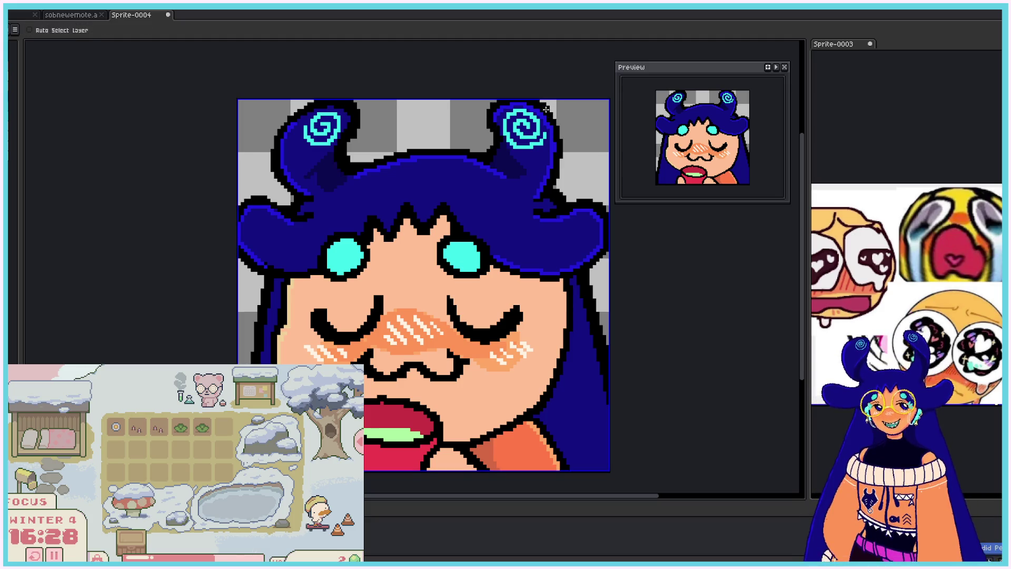
{"action": "key", "text": "b"}
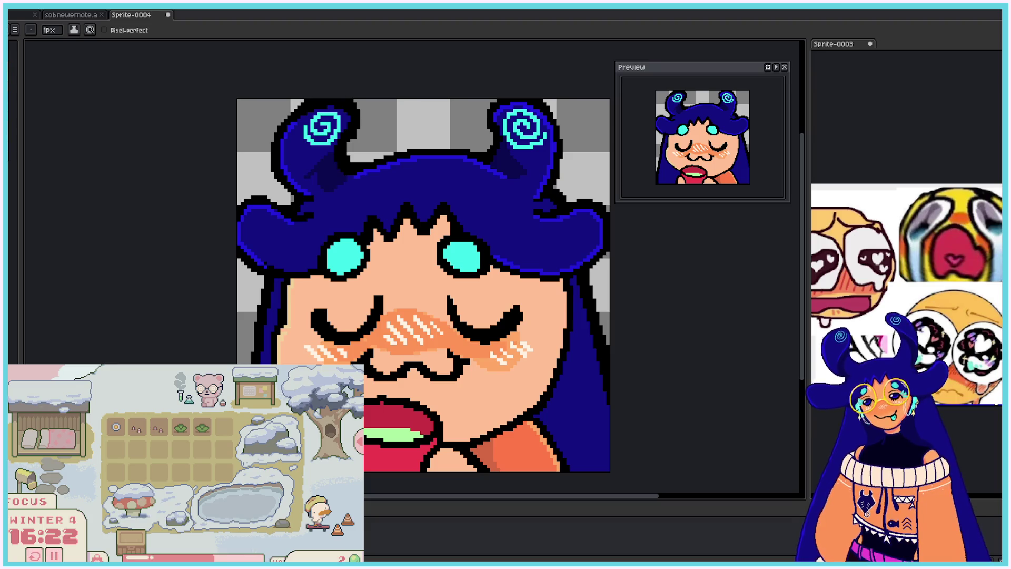
{"action": "key", "text": "e"}
{"action": "left_click", "coordinate": [52, 30]}
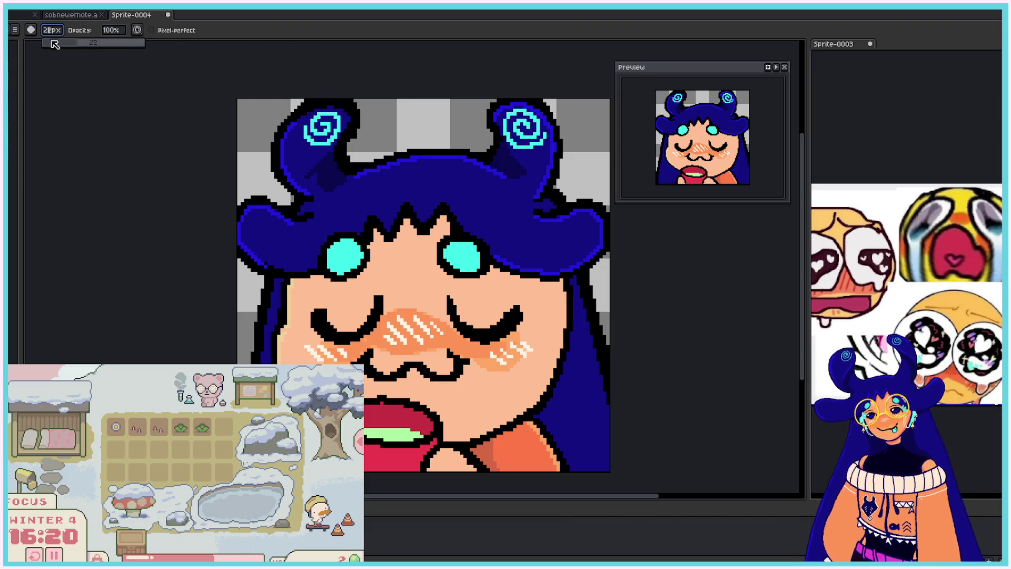
{"action": "type", "text": "1"}
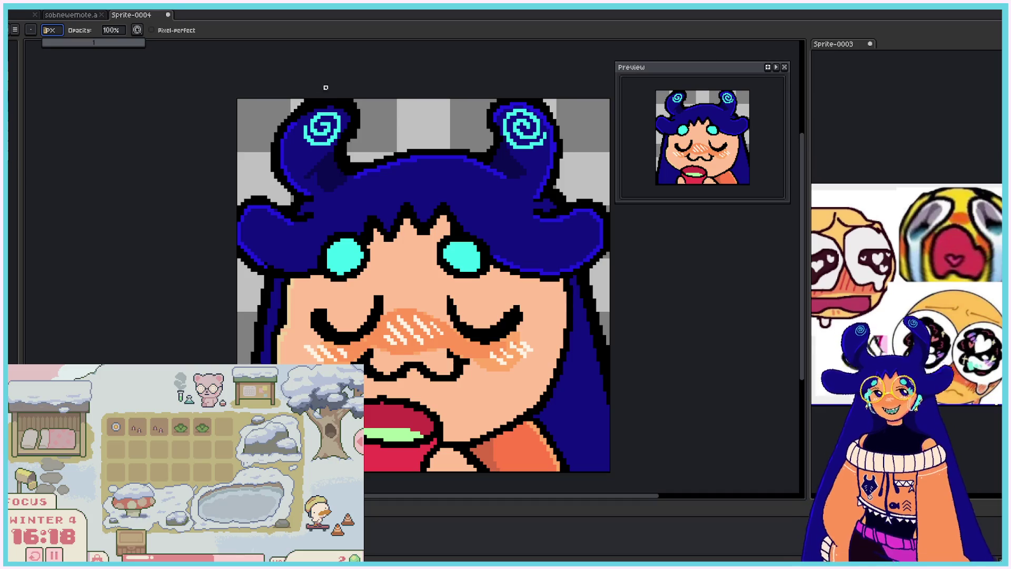
{"action": "key", "text": "Return"}
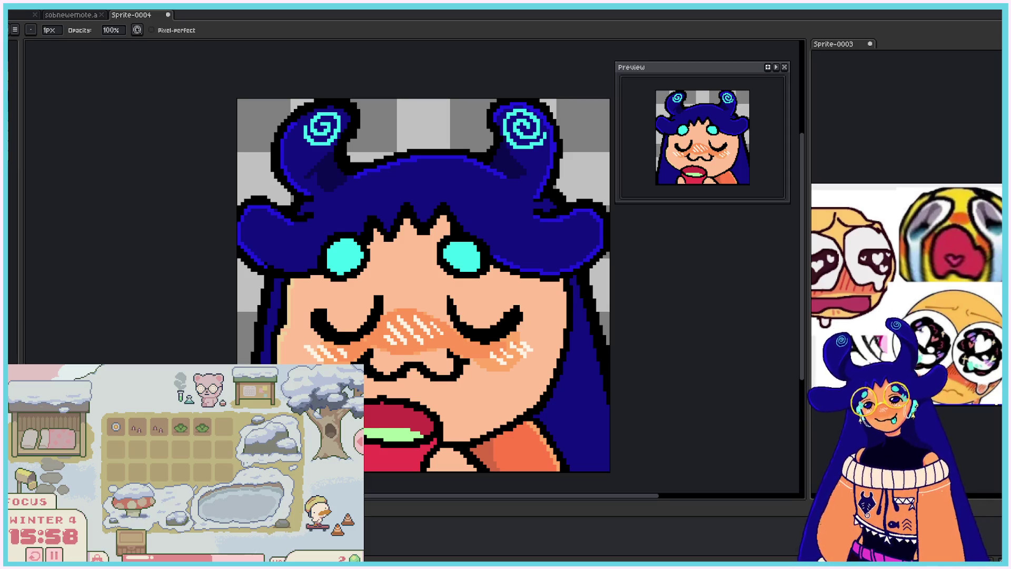
{"action": "key", "text": "e"}
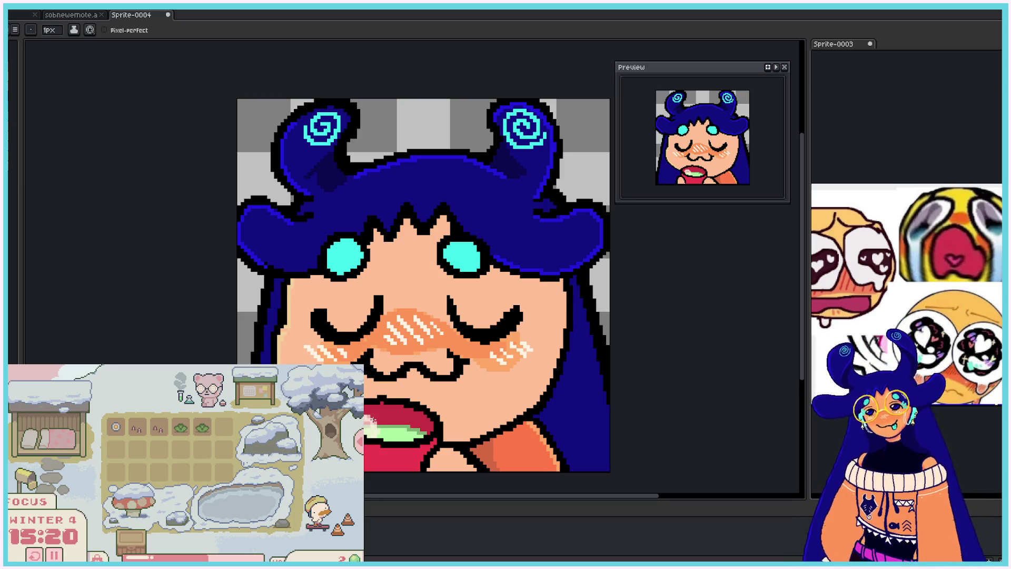
- Cover the green drink with light rice pixels, touch up the nearby cheek in peach, and add a steam wisp
{"action": "left_click_drag", "start_coordinate": [380, 420], "coordinate": [406, 426]}
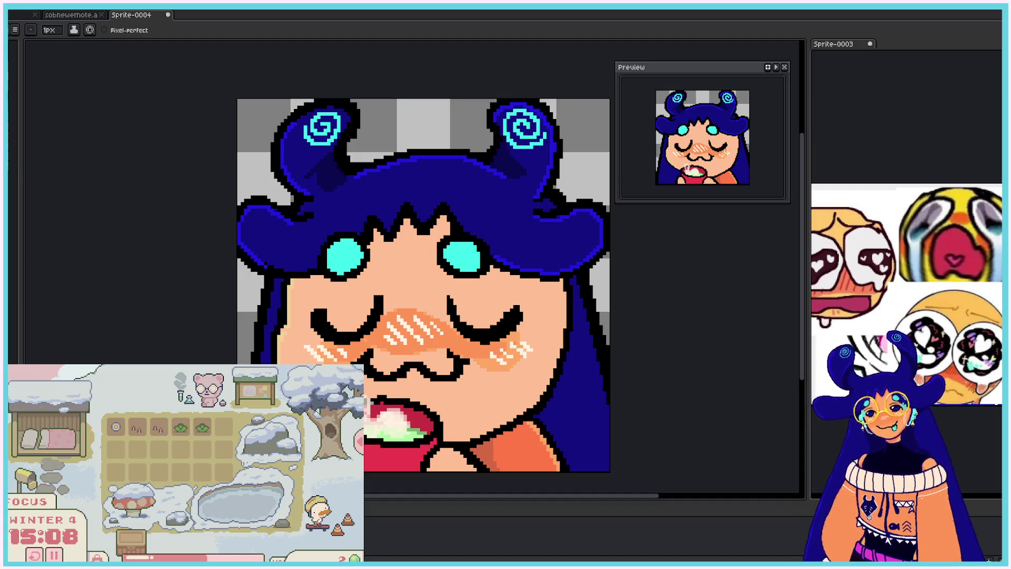
{"action": "mouse_move", "coordinate": [368, 404]}
{"action": "left_mouse_down"}
{"action": "mouse_move", "coordinate": [374, 414]}
{"action": "mouse_move", "coordinate": [411, 404]}
{"action": "mouse_move", "coordinate": [393, 411]}
{"action": "mouse_move", "coordinate": [408, 406]}
{"action": "mouse_move", "coordinate": [430, 423]}
{"action": "mouse_move", "coordinate": [419, 408]}
{"action": "mouse_move", "coordinate": [426, 424]}
{"action": "mouse_move", "coordinate": [418, 421]}
{"action": "left_mouse_up"}
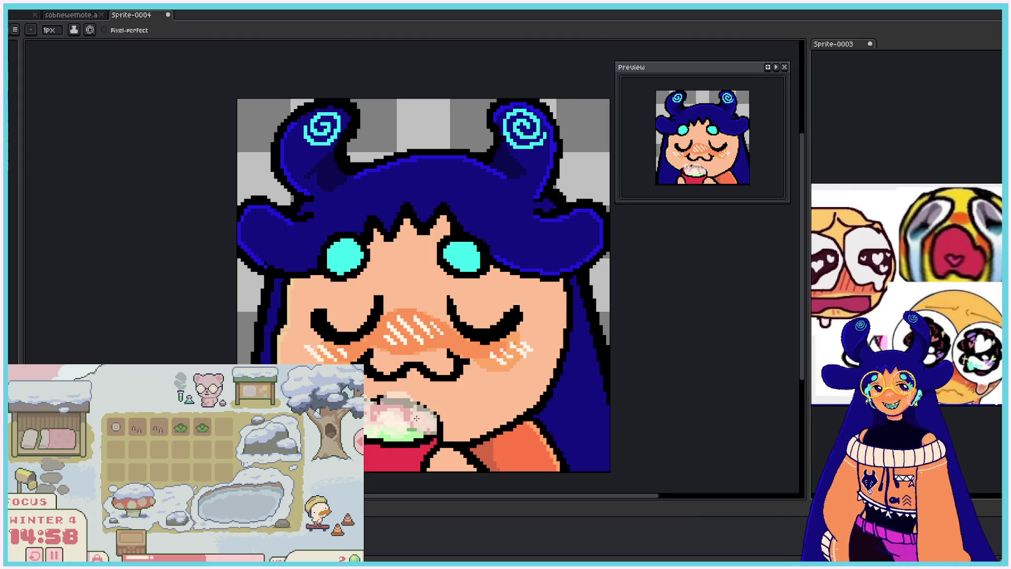
{"action": "mouse_move", "coordinate": [429, 428]}
{"action": "left_mouse_down"}
{"action": "mouse_move", "coordinate": [380, 400]}
{"action": "mouse_move", "coordinate": [391, 391]}
{"action": "left_mouse_up"}
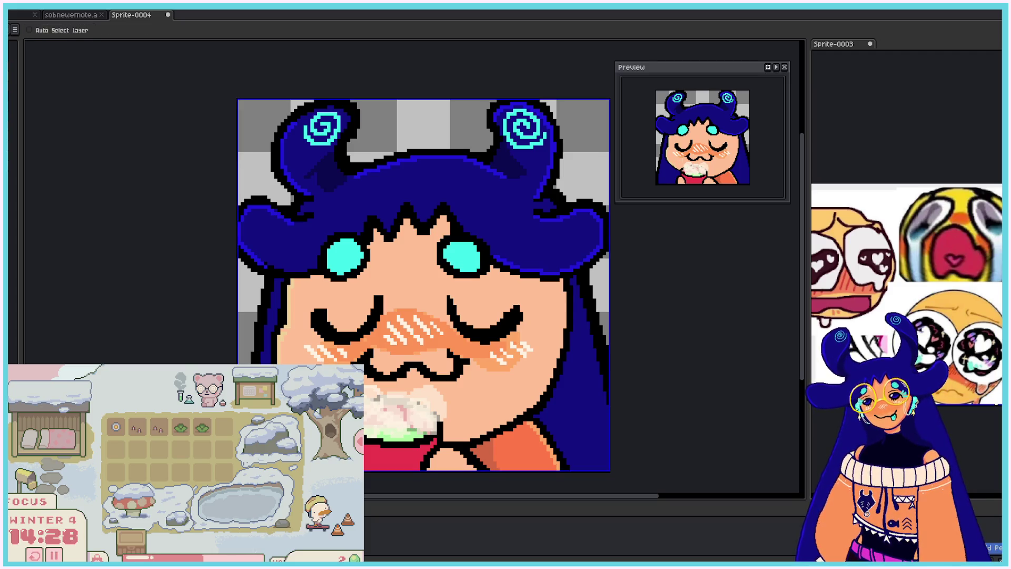
{"action": "left_click_drag", "start_coordinate": [463, 395], "coordinate": [459, 387]}
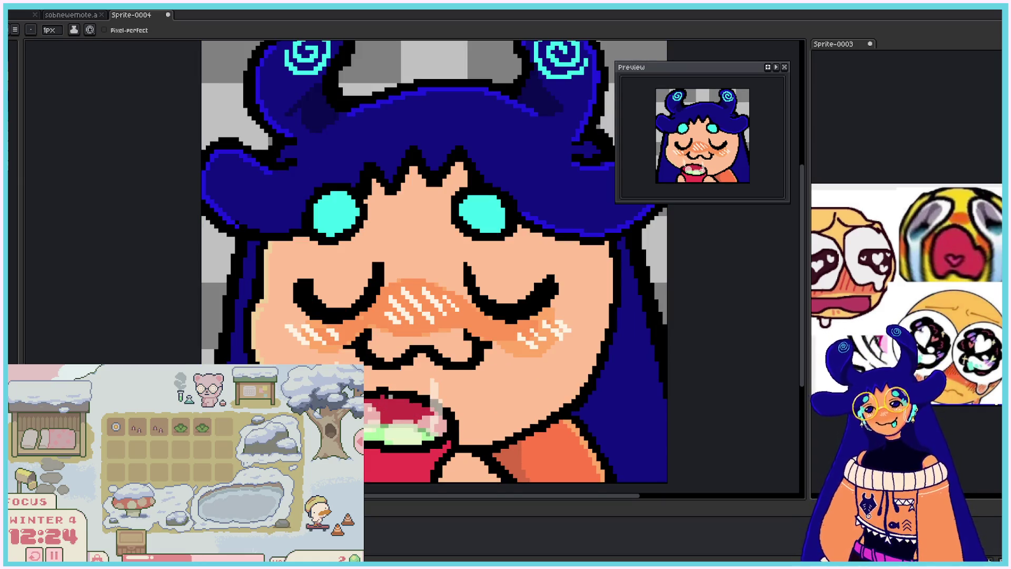
{"action": "mouse_move", "coordinate": [382, 375]}
{"action": "left_mouse_down"}
{"action": "mouse_move", "coordinate": [375, 414]}
{"action": "mouse_move", "coordinate": [385, 416]}
{"action": "mouse_move", "coordinate": [379, 375]}
{"action": "left_mouse_up"}
- Try light pink pixels across the drink, then undo them with Ctrl+Z
{"action": "key", "text": "e"}
{"action": "key", "text": "b"}
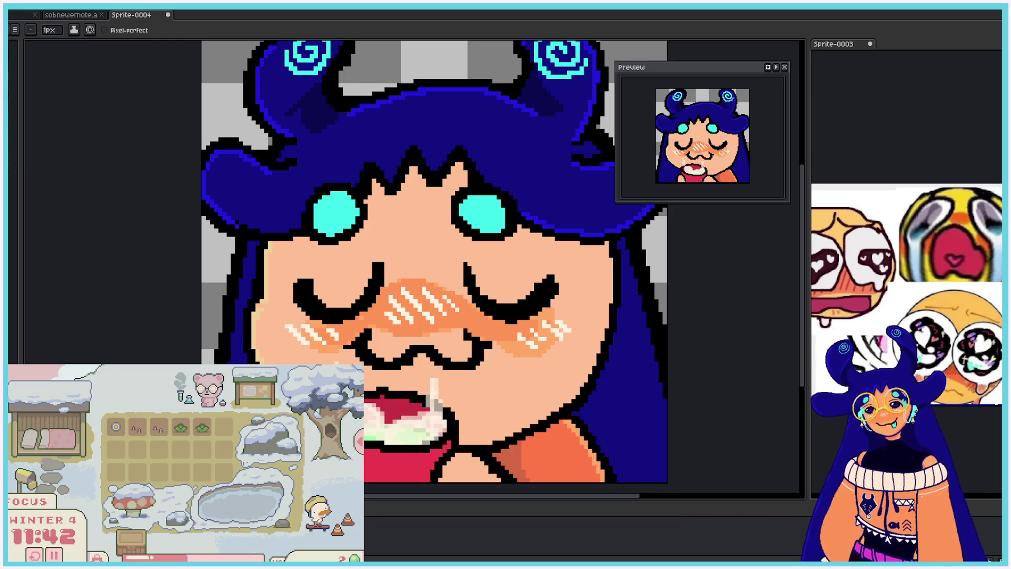
{"action": "scroll", "coordinate": [400, 420], "scroll_direction": "down", "scroll_amount": 3}
{"action": "scroll", "coordinate": [403, 420], "scroll_direction": "up", "scroll_amount": 3}
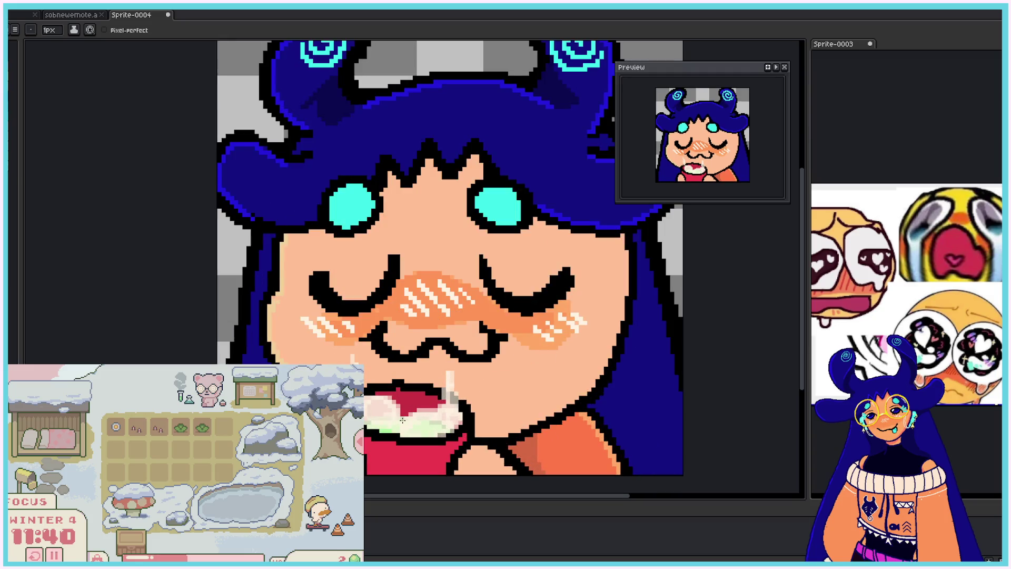
{"action": "mouse_move", "coordinate": [402, 420]}
{"action": "left_mouse_down"}
{"action": "mouse_move", "coordinate": [416, 400]}
{"action": "mouse_move", "coordinate": [418, 412]}
{"action": "mouse_move", "coordinate": [443, 409]}
{"action": "mouse_move", "coordinate": [405, 395]}
{"action": "mouse_move", "coordinate": [419, 408]}
{"action": "mouse_move", "coordinate": [405, 416]}
{"action": "left_mouse_up"}
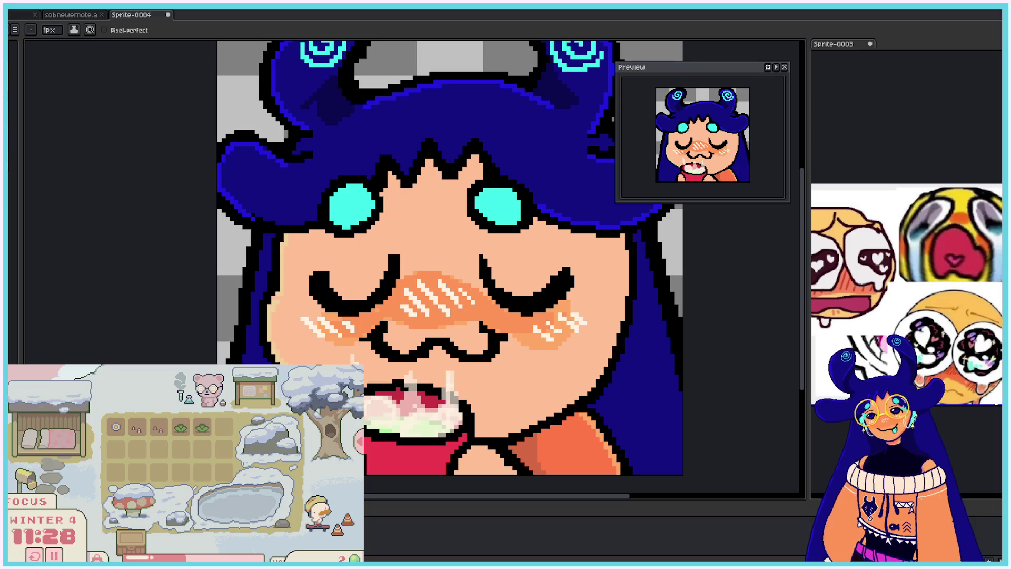
{"action": "key", "text": "ctrl+z"}
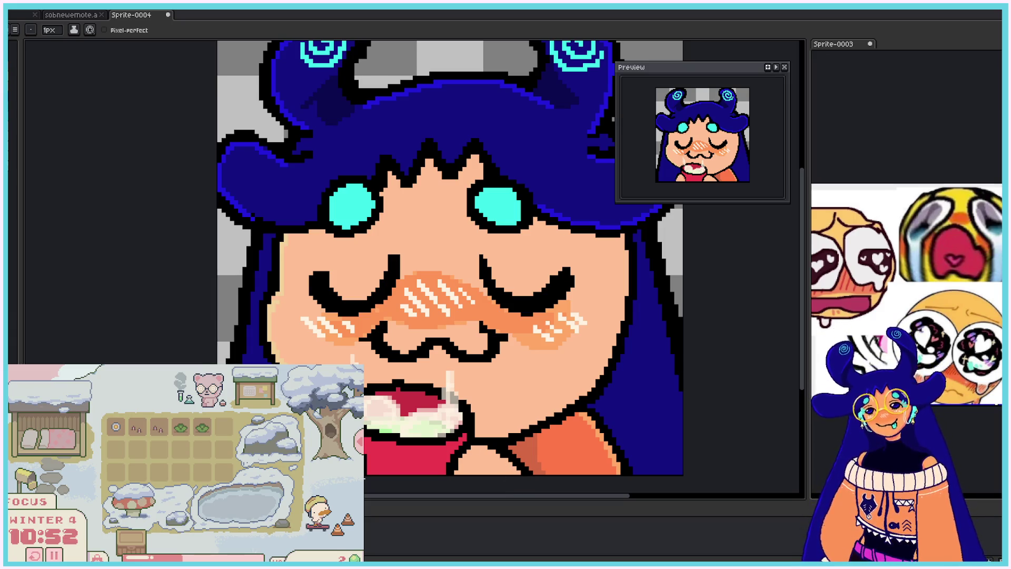
{"action": "scroll", "coordinate": [450, 258], "scroll_direction": "down", "scroll_amount": 5}
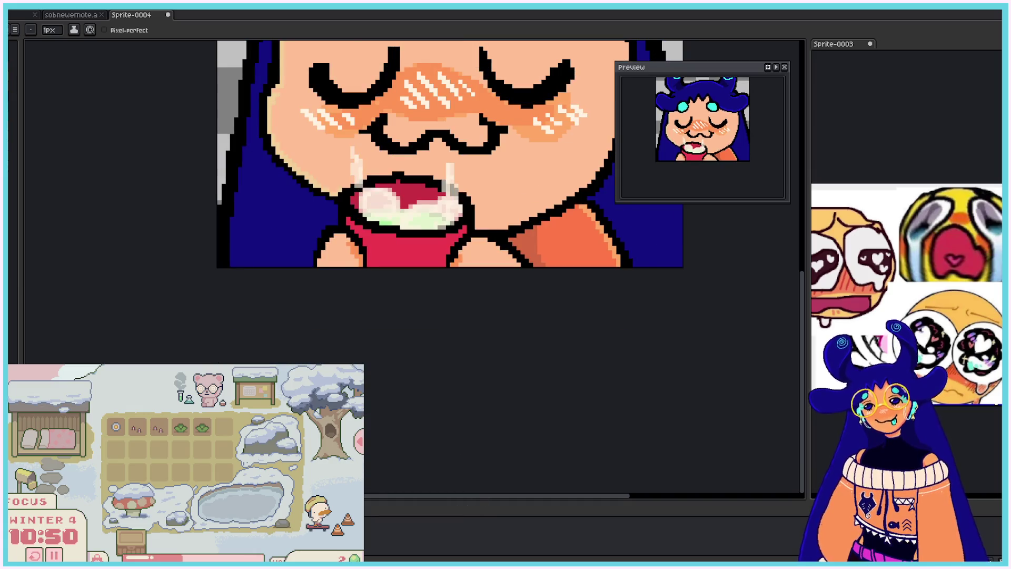
{"action": "scroll", "coordinate": [791, 194], "scroll_direction": "up", "scroll_amount": 6}
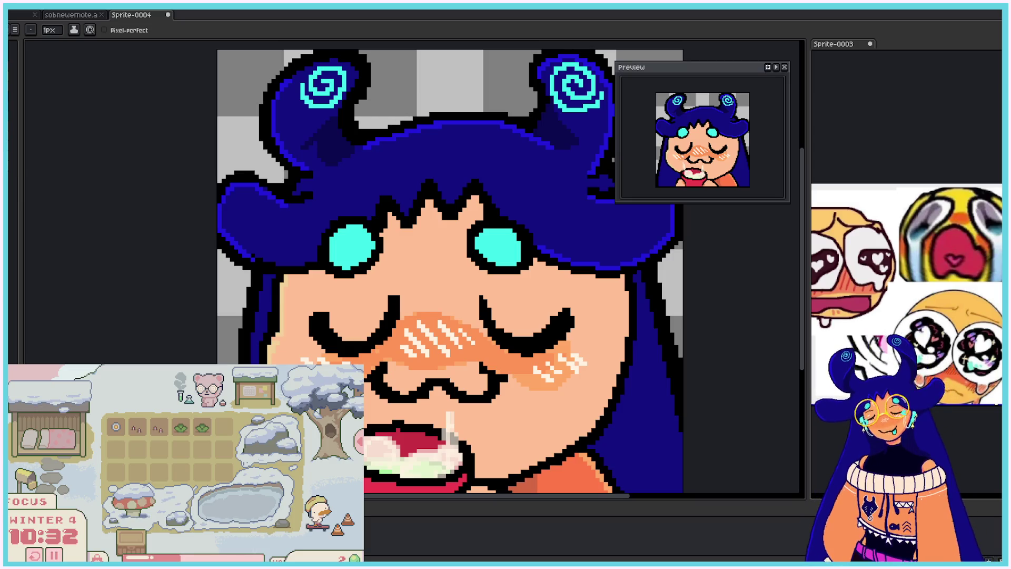
{"action": "scroll", "coordinate": [653, 330], "scroll_direction": "down", "scroll_amount": 3}
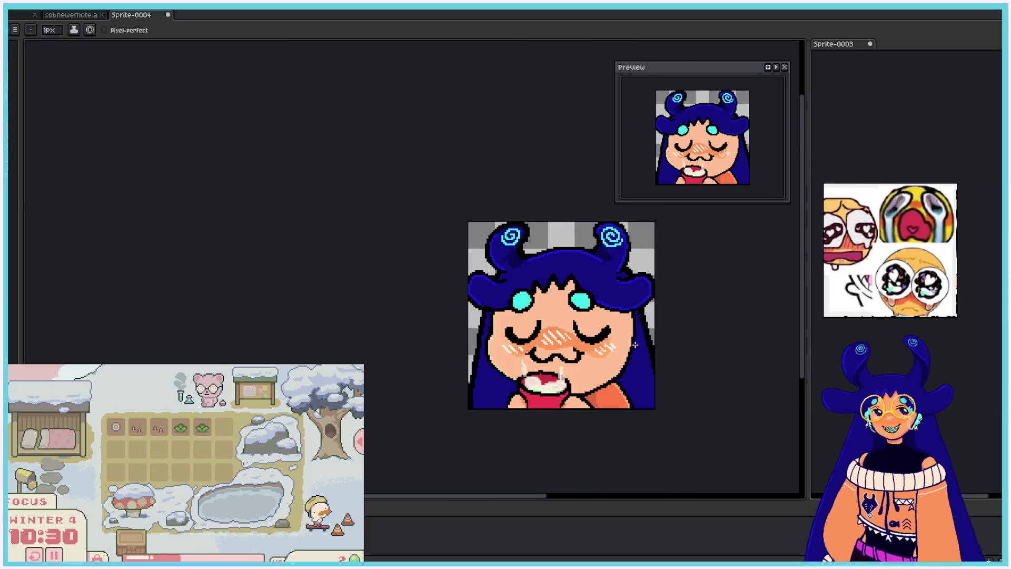
{"action": "scroll", "coordinate": [653, 331], "scroll_direction": "up", "scroll_amount": 3}
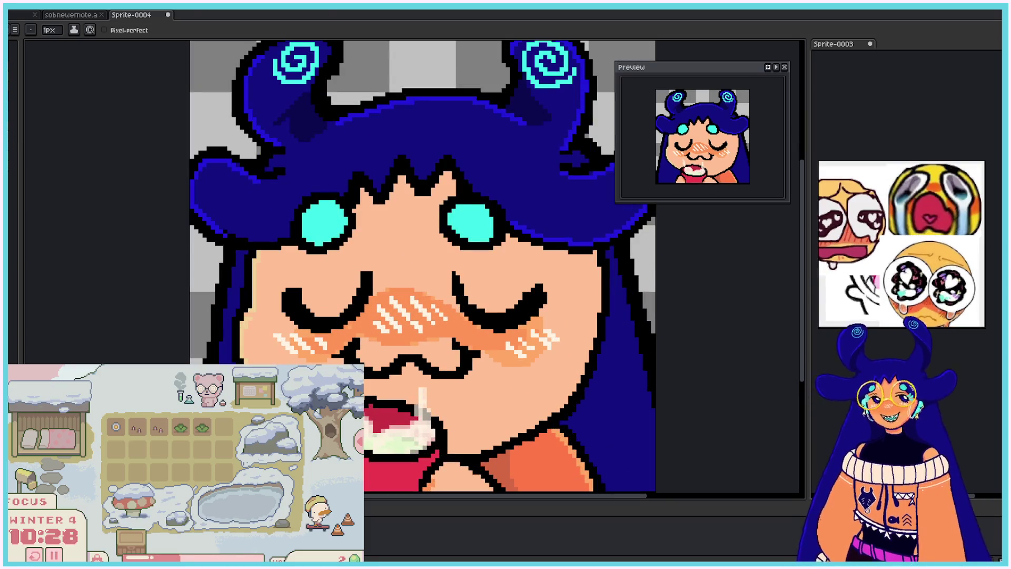
{"action": "left_click", "coordinate": [77, 21]}
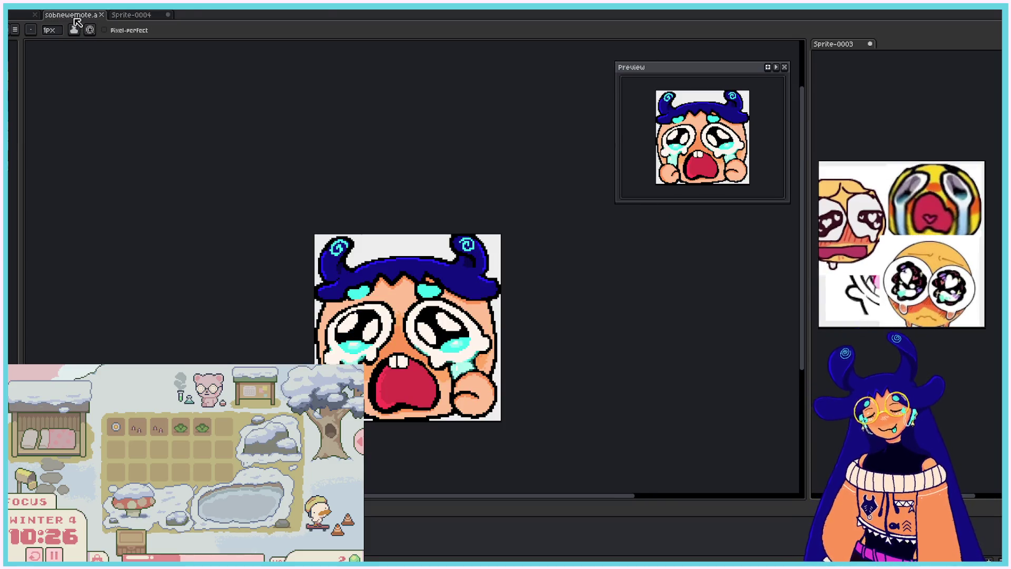
{"action": "left_click", "coordinate": [129, 17]}
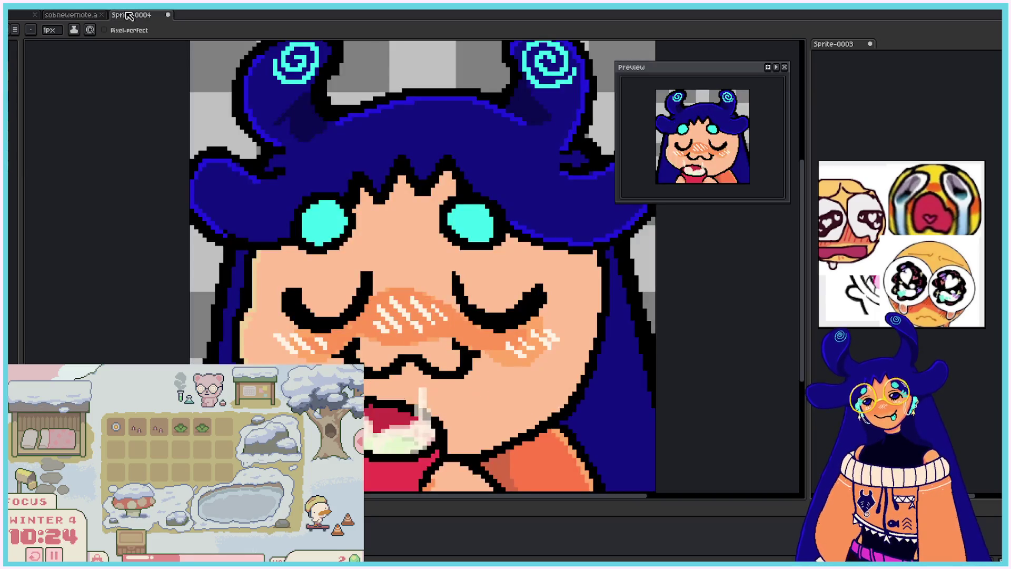
{"action": "left_click", "coordinate": [77, 15]}
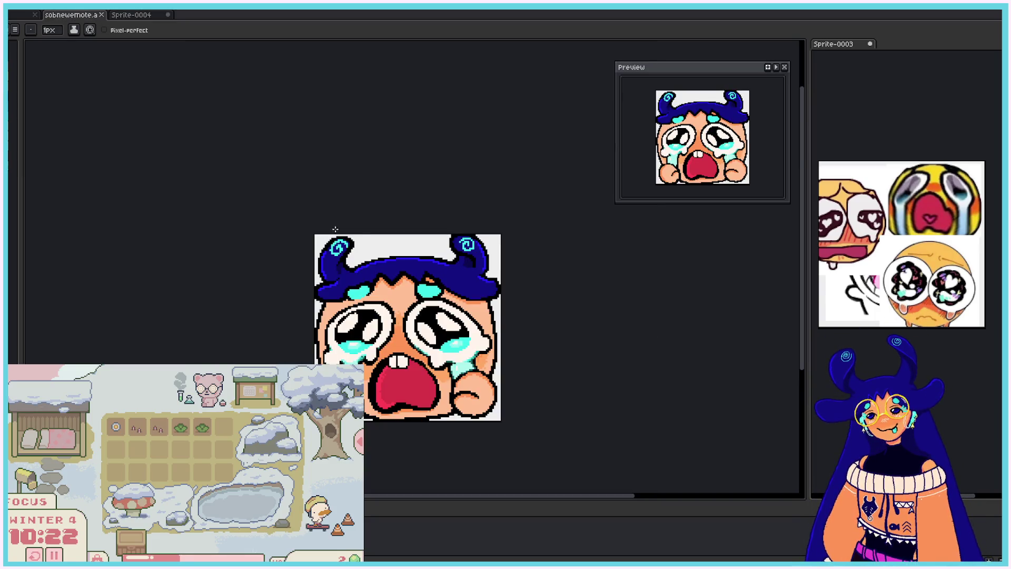
{"action": "scroll", "coordinate": [378, 330], "scroll_direction": "up", "scroll_amount": 1}
{"action": "scroll", "coordinate": [547, 407], "scroll_direction": "down", "scroll_amount": 1}
{"action": "scroll", "coordinate": [551, 406], "scroll_direction": "up", "scroll_amount": 1}
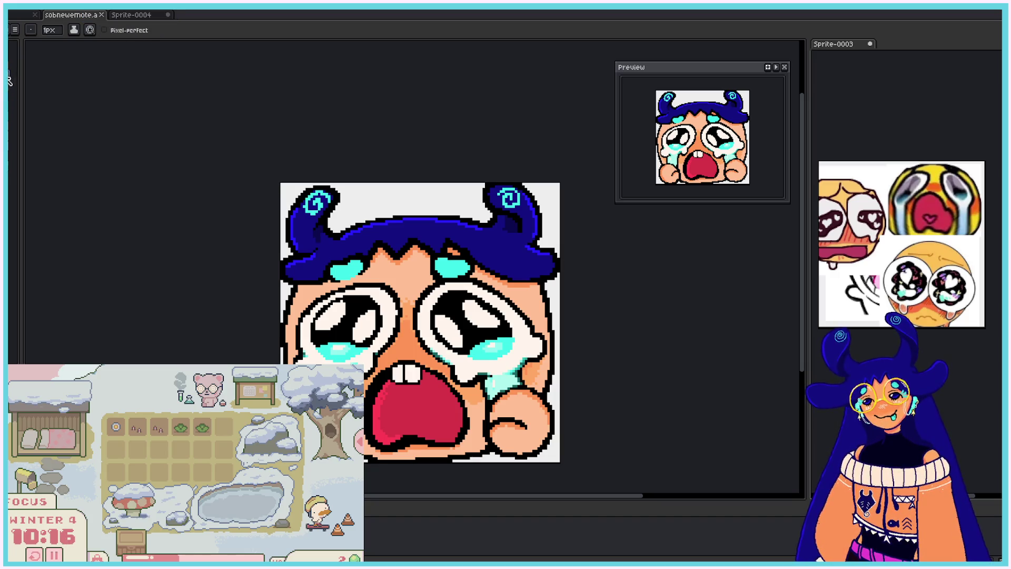
{"action": "mouse_move", "coordinate": [416, 299]}
{"action": "left_mouse_down"}
{"action": "mouse_move", "coordinate": [424, 353]}
{"action": "mouse_move", "coordinate": [419, 297]}
{"action": "mouse_move", "coordinate": [428, 287]}
{"action": "mouse_move", "coordinate": [418, 306]}
{"action": "left_mouse_up"}
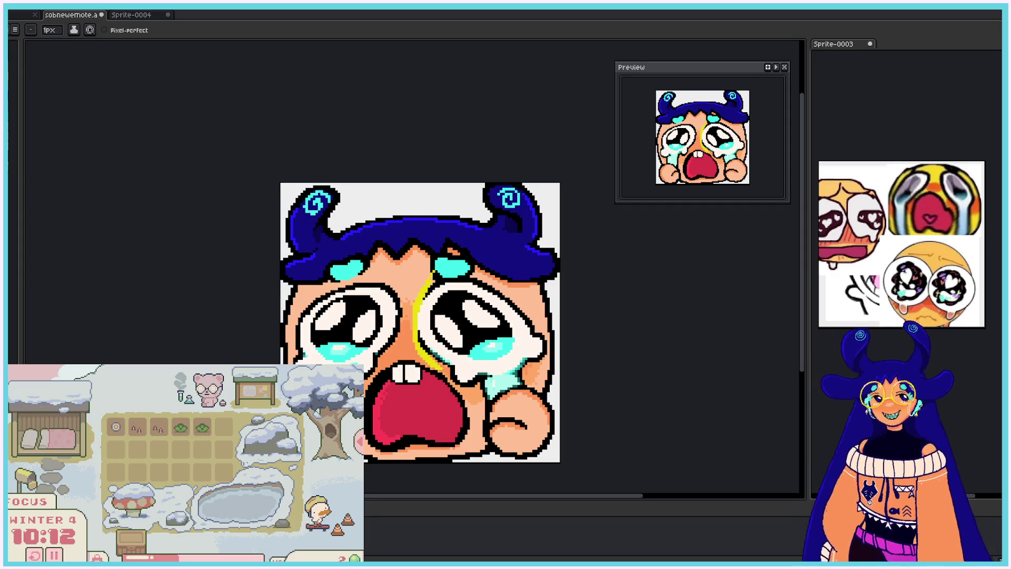
{"action": "key", "text": "ctrl+z"}
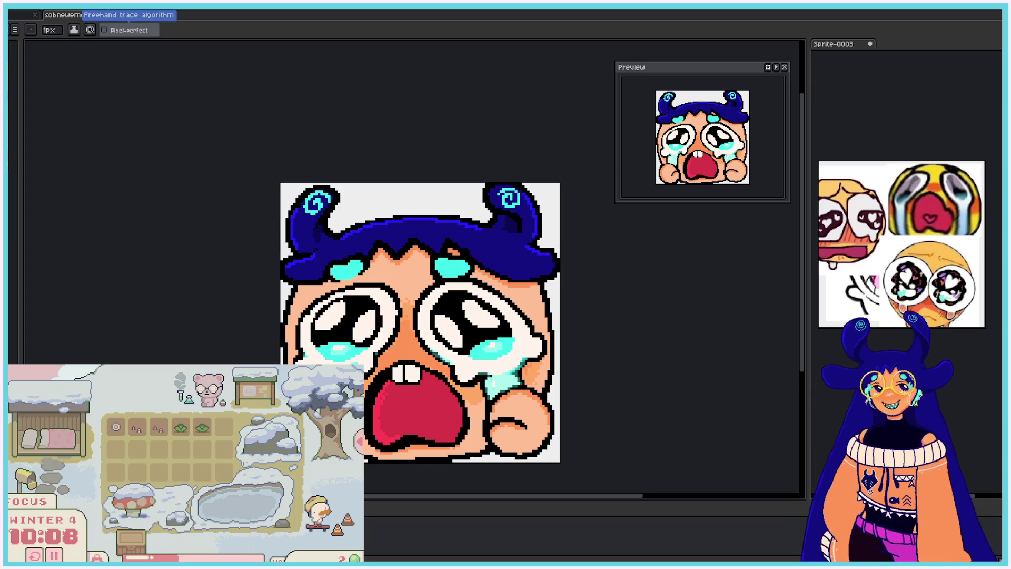
{"action": "key", "text": "ctrl+alt+v"}
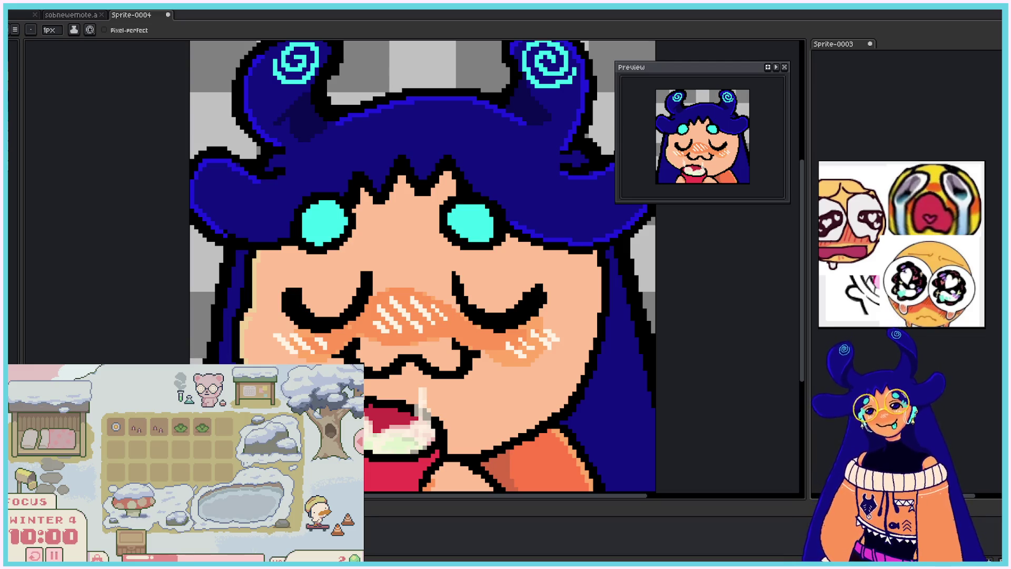
- Try an orange circle around the right eye, comparing it with undo/redo before removing it
{"action": "mouse_move", "coordinate": [474, 238]}
{"action": "left_mouse_down"}
{"action": "mouse_move", "coordinate": [453, 239]}
{"action": "mouse_move", "coordinate": [532, 226]}
{"action": "mouse_move", "coordinate": [500, 219]}
{"action": "mouse_move", "coordinate": [541, 237]}
{"action": "mouse_move", "coordinate": [535, 329]}
{"action": "mouse_move", "coordinate": [542, 316]}
{"action": "mouse_move", "coordinate": [527, 326]}
{"action": "left_mouse_up"}
{"action": "key", "text": "ctrl+z"}
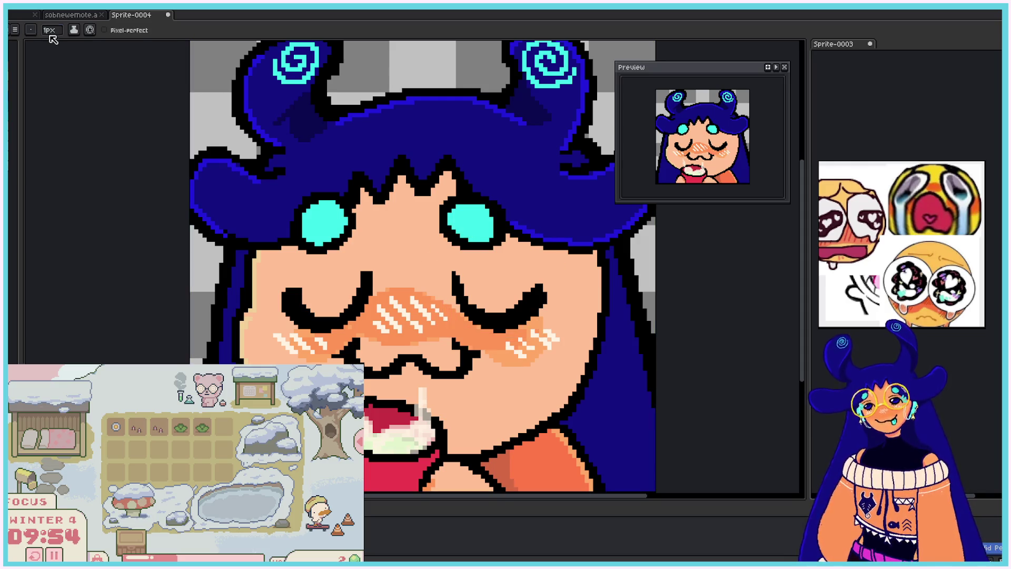
{"action": "left_click", "coordinate": [50, 30]}
{"action": "key", "text": "ctrl+y"}
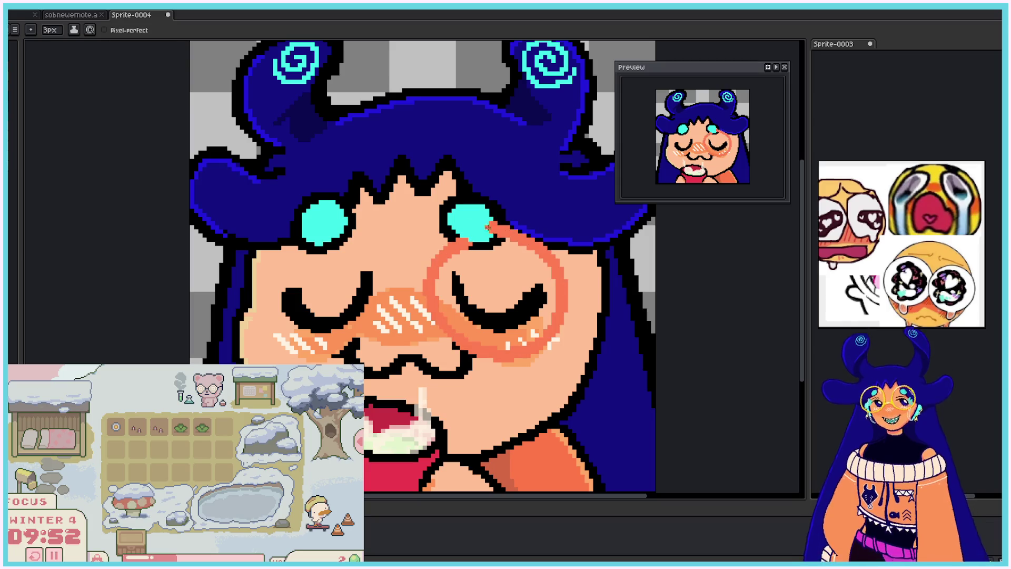
{"action": "key", "text": "ctrl+z"}
{"action": "key", "text": "ctrl+y"}
{"action": "key", "text": "ctrl+z"}
{"action": "key", "text": "ctrl+y"}
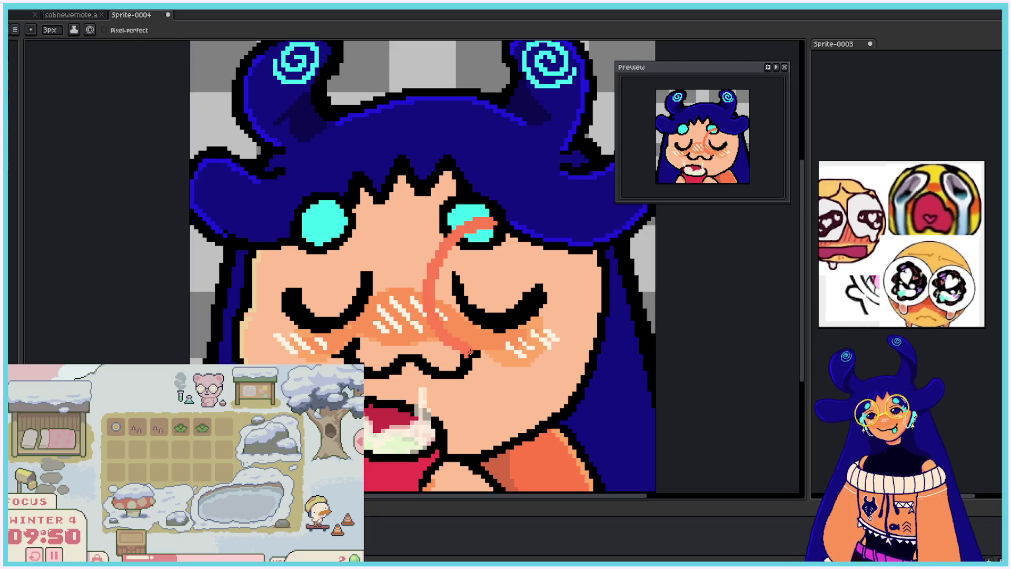
{"action": "key", "text": "ctrl+z"}
{"action": "key", "text": "ctrl+y"}
{"action": "key", "text": "ctrl+z"}
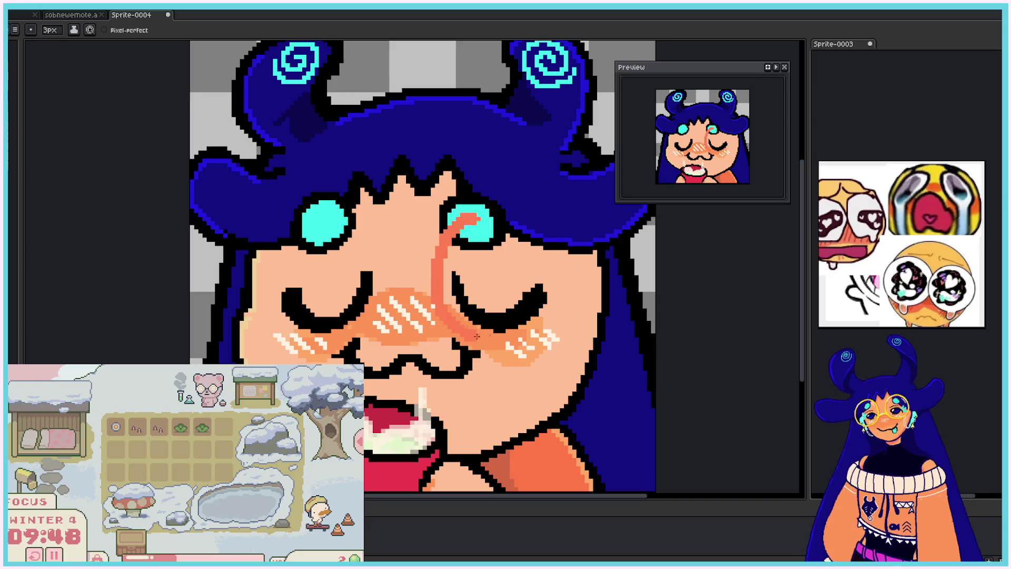
- Draw orange circles around both eyes joined by a bridge
{"action": "left_click_drag", "start_coordinate": [463, 216], "coordinate": [464, 234]}
{"action": "mouse_move", "coordinate": [285, 216]}
{"action": "left_mouse_down"}
{"action": "mouse_move", "coordinate": [373, 292]}
{"action": "mouse_move", "coordinate": [278, 240]}
{"action": "left_mouse_up"}
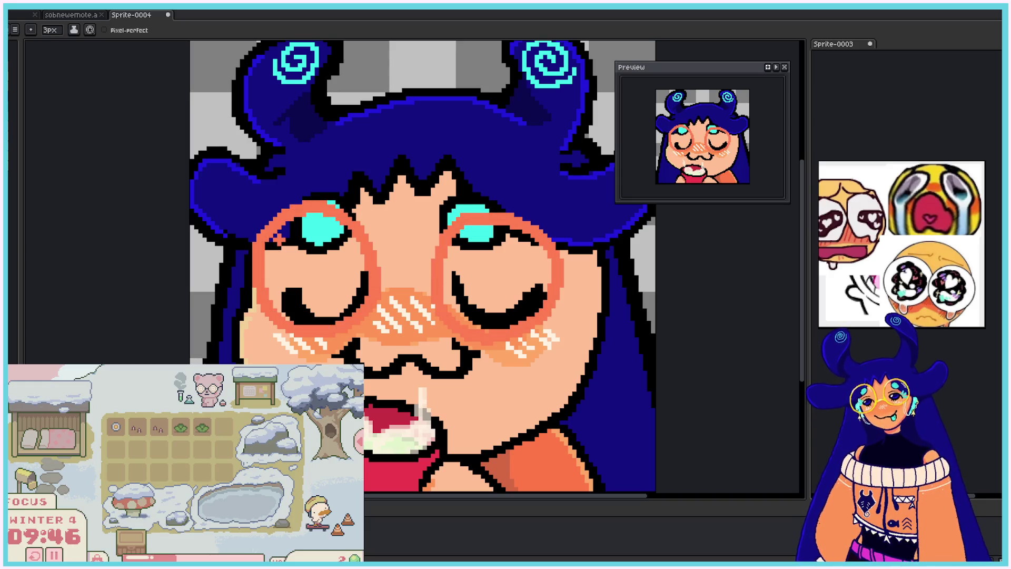
{"action": "left_click_drag", "start_coordinate": [379, 275], "coordinate": [443, 286]}
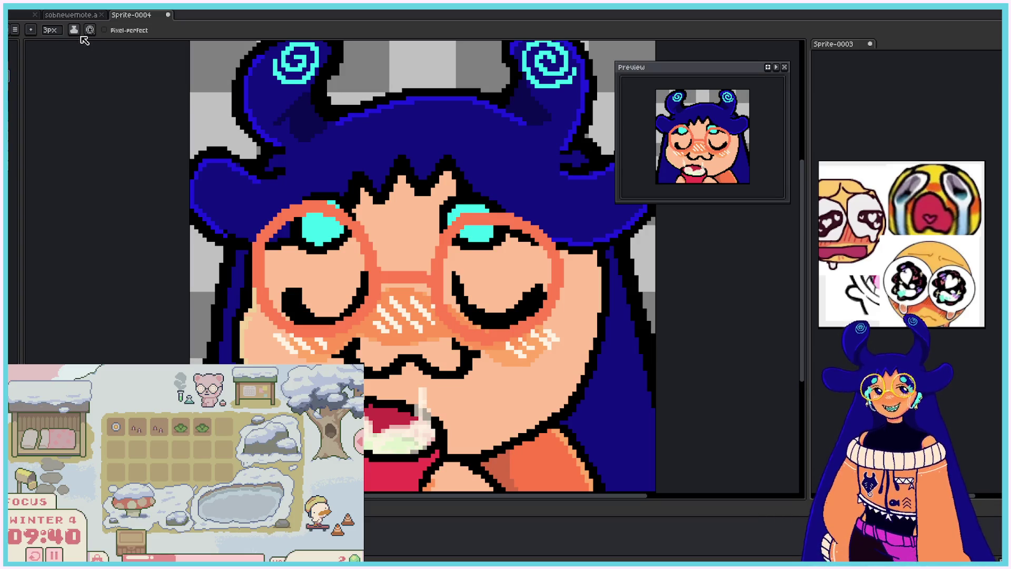
- Shrink the brush to 1 pixel and trace yellow along the right lens top and bridge
{"action": "left_click", "coordinate": [55, 32]}
{"action": "left_click_drag", "start_coordinate": [61, 46], "coordinate": [45, 45]}
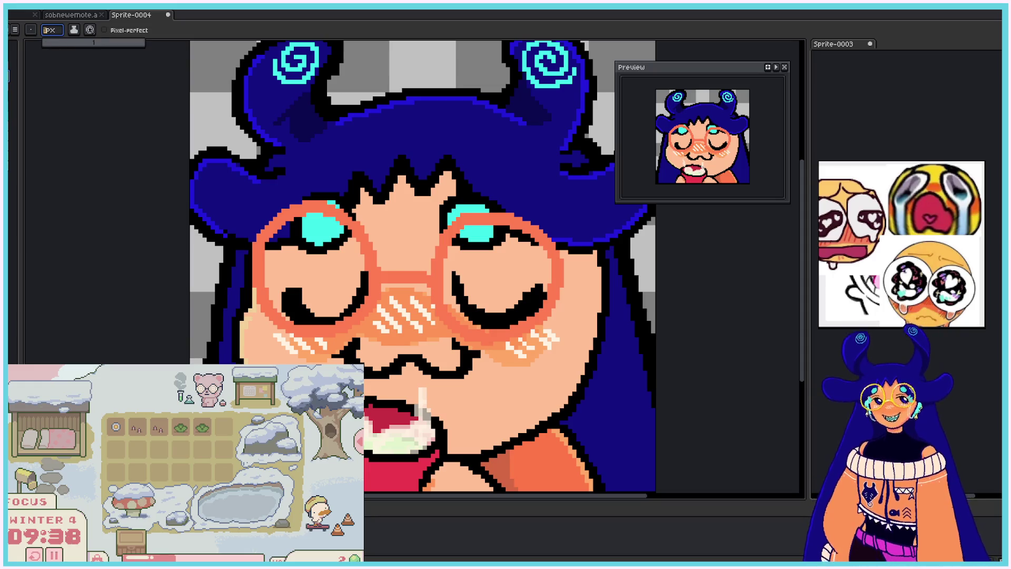
{"action": "left_click", "coordinate": [448, 250]}
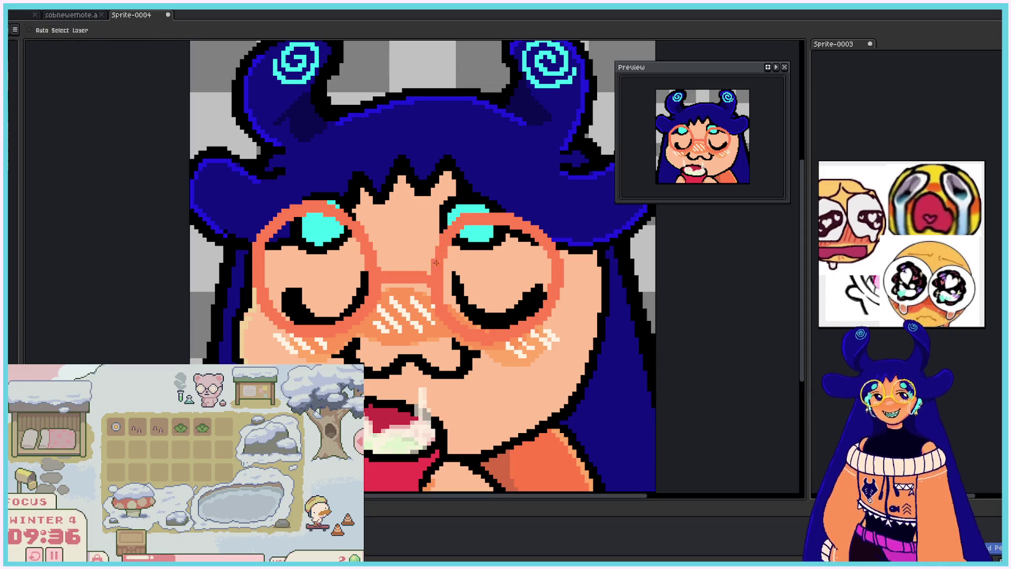
{"action": "mouse_move", "coordinate": [458, 223]}
{"action": "left_mouse_down"}
{"action": "mouse_move", "coordinate": [444, 241]}
{"action": "mouse_move", "coordinate": [487, 211]}
{"action": "mouse_move", "coordinate": [514, 214]}
{"action": "mouse_move", "coordinate": [541, 232]}
{"action": "mouse_move", "coordinate": [558, 265]}
{"action": "left_mouse_up"}
{"action": "mouse_move", "coordinate": [442, 265]}
{"action": "left_mouse_down"}
{"action": "mouse_move", "coordinate": [433, 278]}
{"action": "mouse_move", "coordinate": [385, 275]}
{"action": "left_mouse_up"}
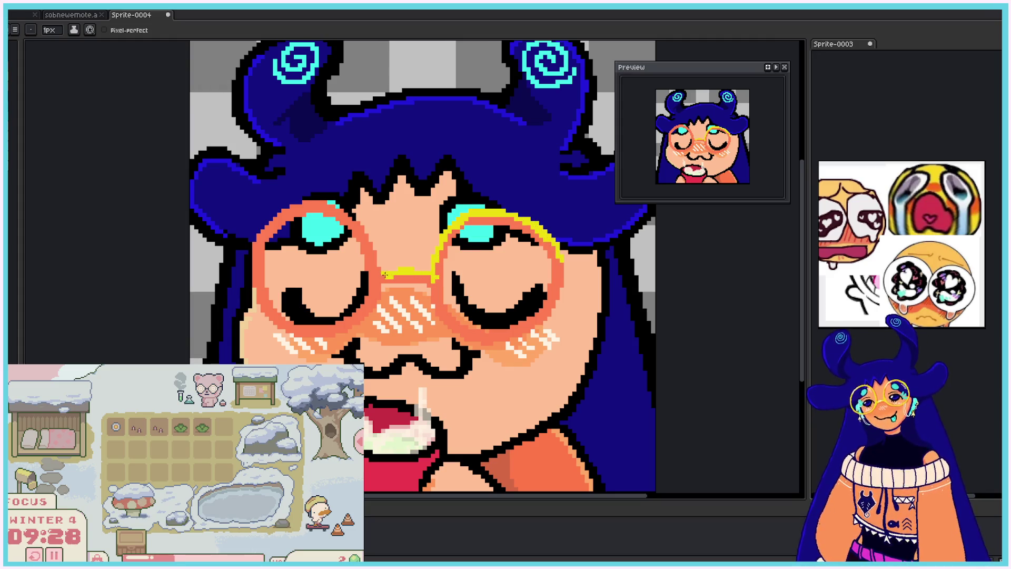
- Trace yellow along the right lens's inner and lower rims, redoing the lower stroke once
{"action": "left_click_drag", "start_coordinate": [443, 263], "coordinate": [437, 287]}
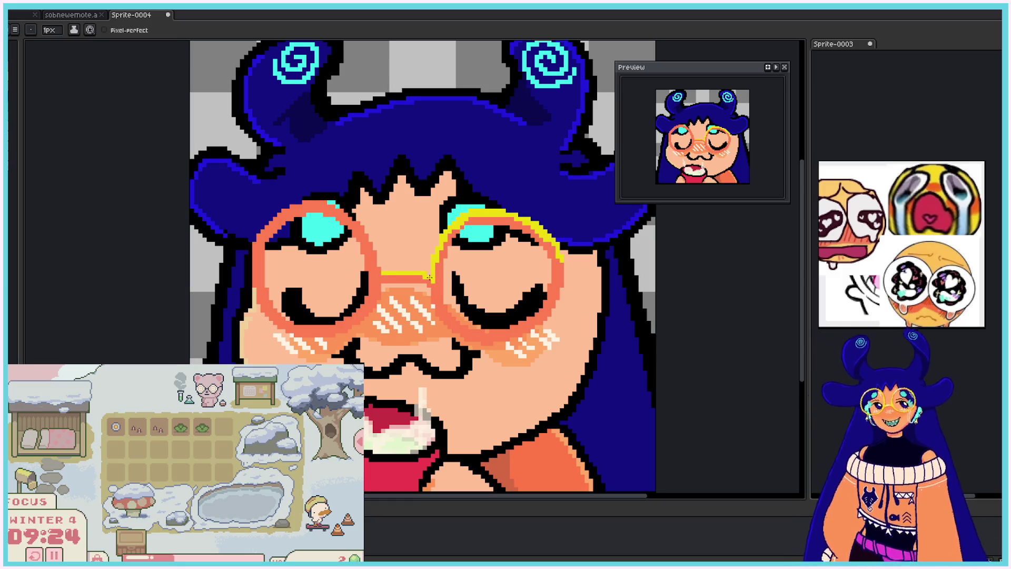
{"action": "mouse_move", "coordinate": [445, 306]}
{"action": "left_mouse_down"}
{"action": "mouse_move", "coordinate": [466, 329]}
{"action": "mouse_move", "coordinate": [510, 334]}
{"action": "mouse_move", "coordinate": [494, 331]}
{"action": "mouse_move", "coordinate": [542, 304]}
{"action": "left_mouse_up"}
{"action": "key", "text": "ctrl+z"}
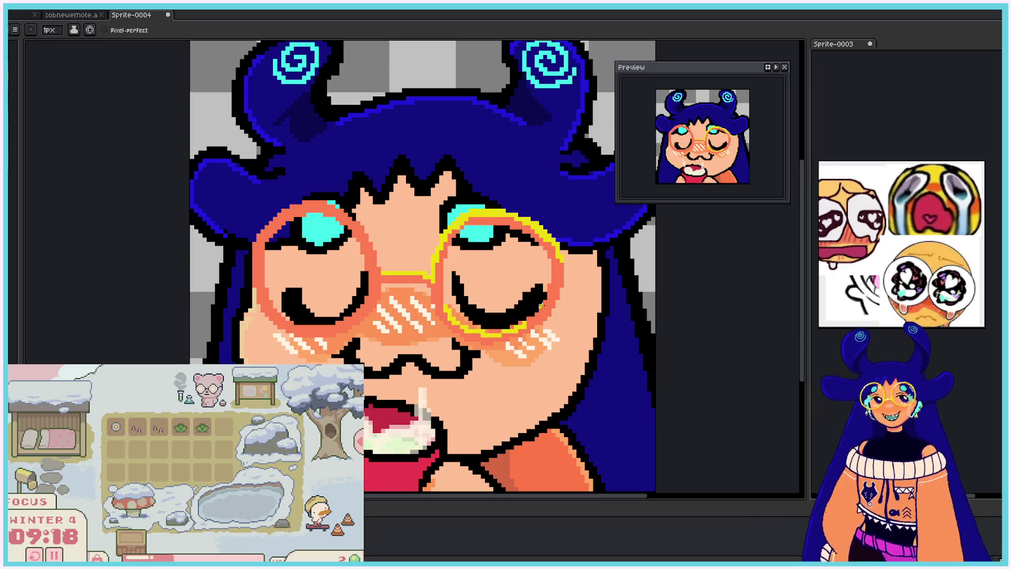
{"action": "key", "text": "ctrl+z"}
{"action": "mouse_move", "coordinate": [497, 337]}
{"action": "left_mouse_down"}
{"action": "mouse_move", "coordinate": [548, 297]}
{"action": "mouse_move", "coordinate": [540, 310]}
{"action": "mouse_move", "coordinate": [553, 256]}
{"action": "left_mouse_up"}
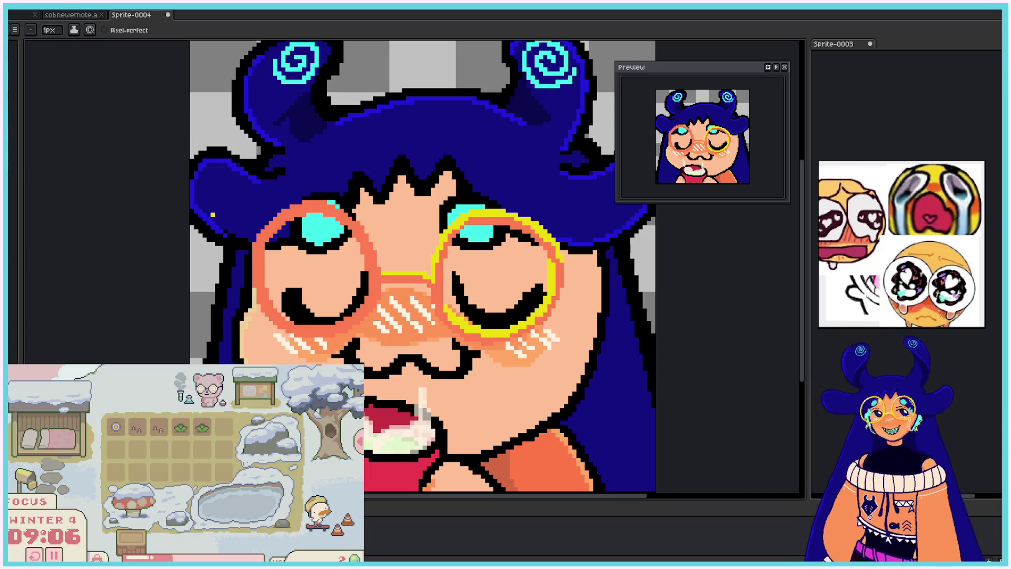
- Recolour the left lens's top, outer and lower rims yellow
{"action": "mouse_move", "coordinate": [253, 248]}
{"action": "left_mouse_down"}
{"action": "mouse_move", "coordinate": [322, 199]}
{"action": "mouse_move", "coordinate": [354, 220]}
{"action": "left_mouse_up"}
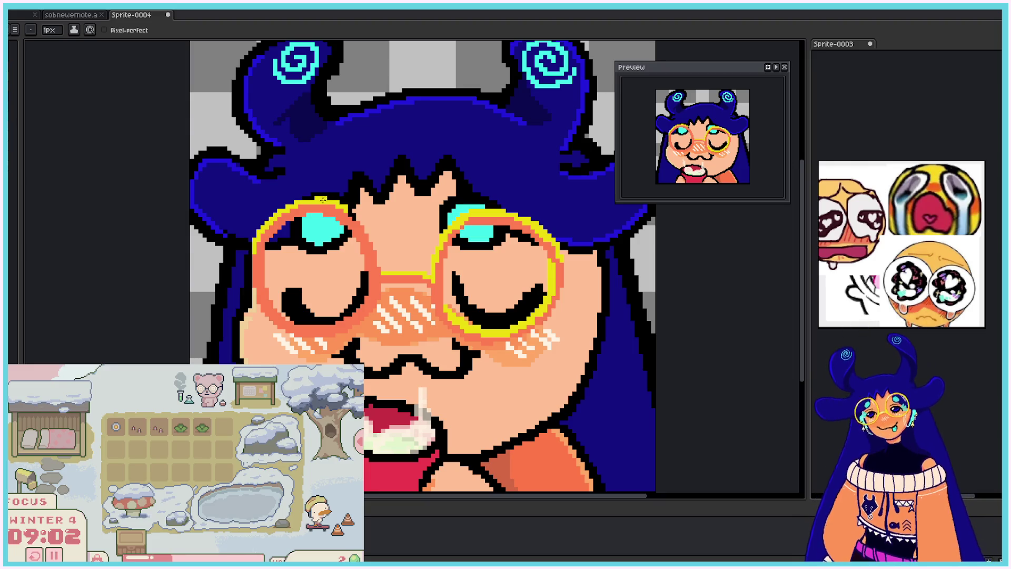
{"action": "left_click_drag", "start_coordinate": [253, 241], "coordinate": [253, 287]}
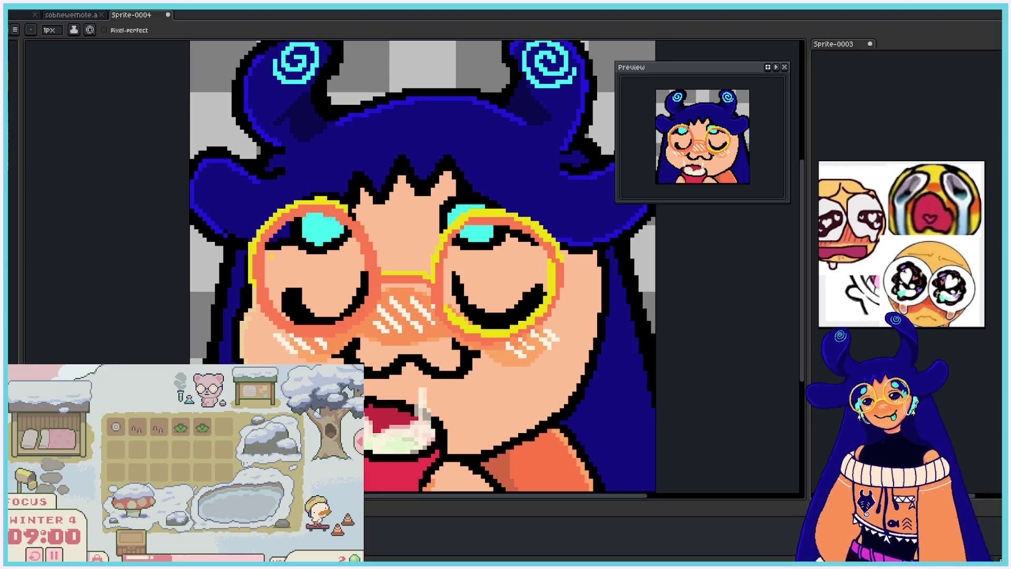
{"action": "mouse_move", "coordinate": [289, 318]}
{"action": "left_mouse_down"}
{"action": "mouse_move", "coordinate": [341, 317]}
{"action": "mouse_move", "coordinate": [367, 295]}
{"action": "left_mouse_up"}
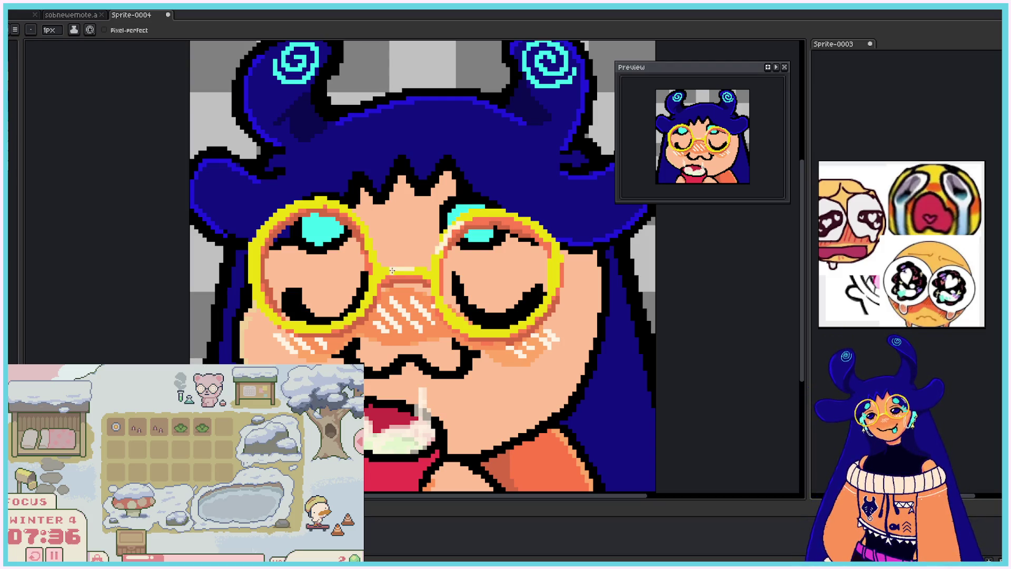
{"action": "left_click_drag", "start_coordinate": [392, 272], "coordinate": [425, 272]}
{"action": "mouse_move", "coordinate": [259, 232]}
{"action": "left_mouse_down"}
{"action": "mouse_move", "coordinate": [282, 210]}
{"action": "mouse_move", "coordinate": [313, 203]}
{"action": "left_mouse_up"}
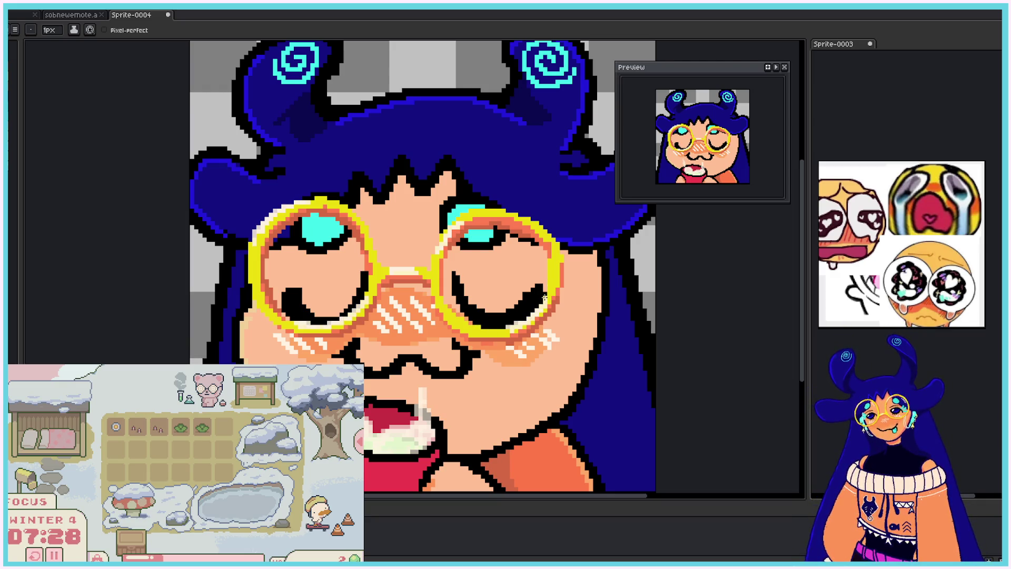
{"action": "mouse_move", "coordinate": [546, 280]}
{"action": "left_mouse_down"}
{"action": "mouse_move", "coordinate": [522, 313]}
{"action": "mouse_move", "coordinate": [489, 327]}
{"action": "left_mouse_up"}
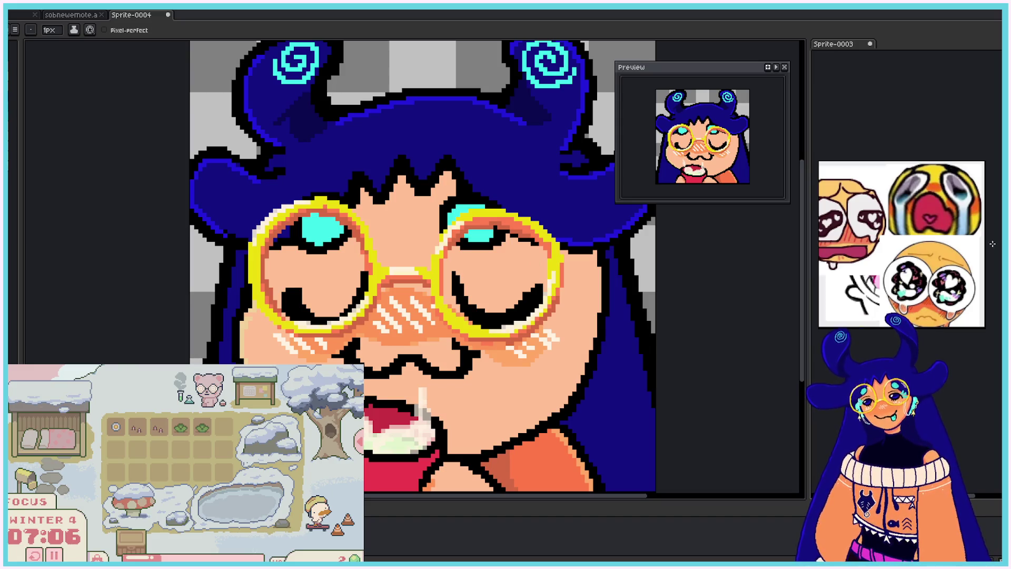
{"action": "scroll", "coordinate": [679, 312], "scroll_direction": "down", "scroll_amount": 4}
{"action": "scroll", "coordinate": [685, 313], "scroll_direction": "up", "scroll_amount": 1}
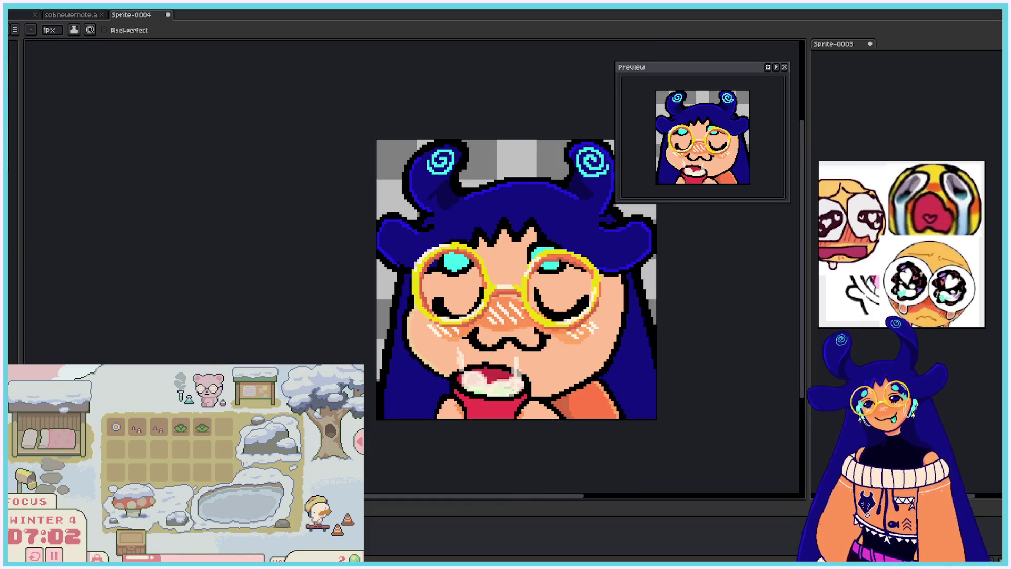
- Draw a cyan tear streak curving below the right lens and a wavy cyan earring by the right cheek
{"action": "scroll", "coordinate": [659, 375], "scroll_direction": "up", "scroll_amount": 1}
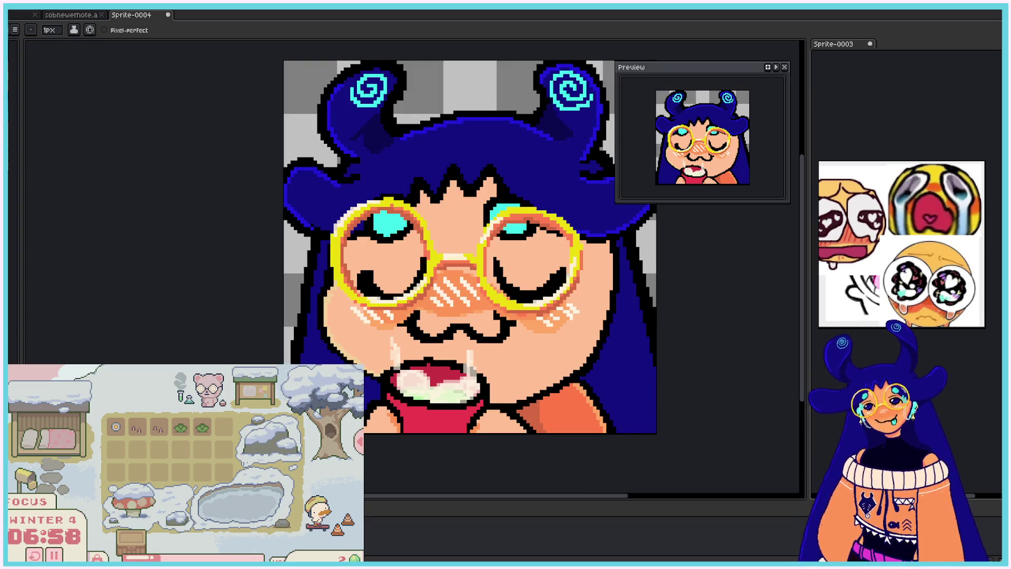
{"action": "left_click_drag", "start_coordinate": [553, 311], "coordinate": [606, 348]}
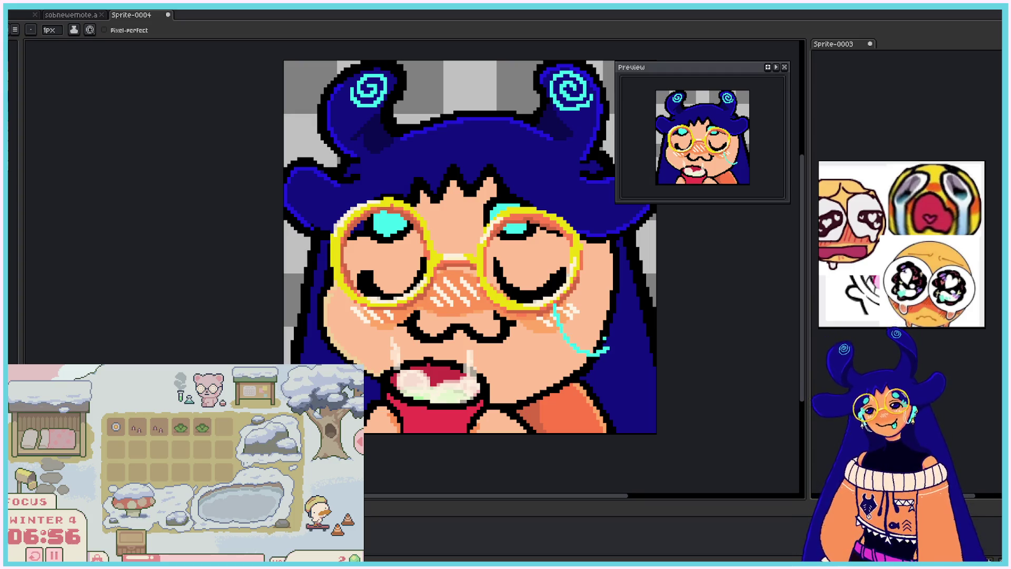
{"action": "mouse_move", "coordinate": [623, 275]}
{"action": "left_mouse_down"}
{"action": "mouse_move", "coordinate": [637, 276]}
{"action": "mouse_move", "coordinate": [634, 308]}
{"action": "mouse_move", "coordinate": [610, 344]}
{"action": "mouse_move", "coordinate": [634, 310]}
{"action": "mouse_move", "coordinate": [622, 274]}
{"action": "mouse_move", "coordinate": [632, 286]}
{"action": "left_mouse_up"}
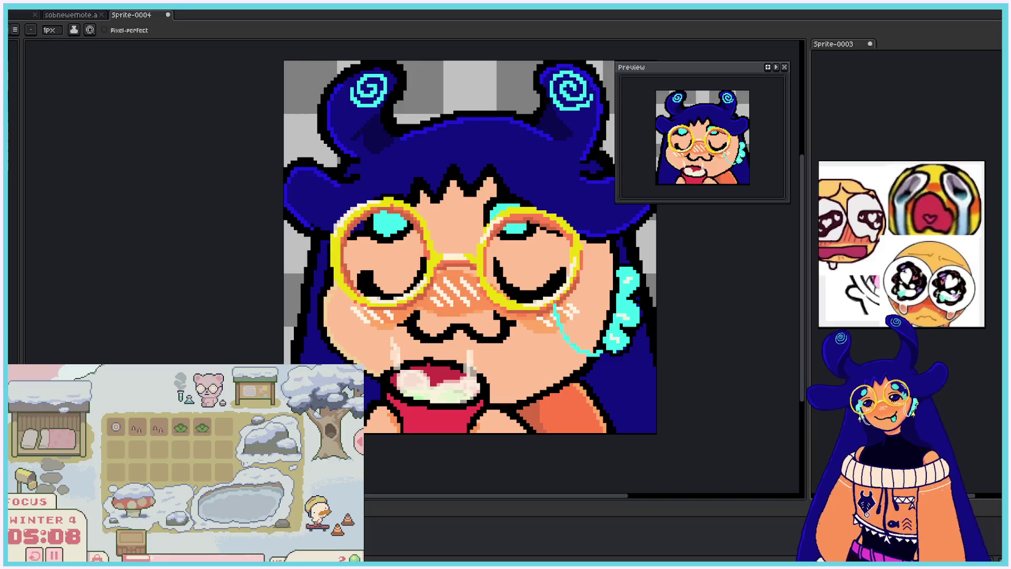
- Draw a wavy cyan earring left of the face, redrawing it and cleaning stray pixels
{"action": "left_click", "coordinate": [316, 266]}
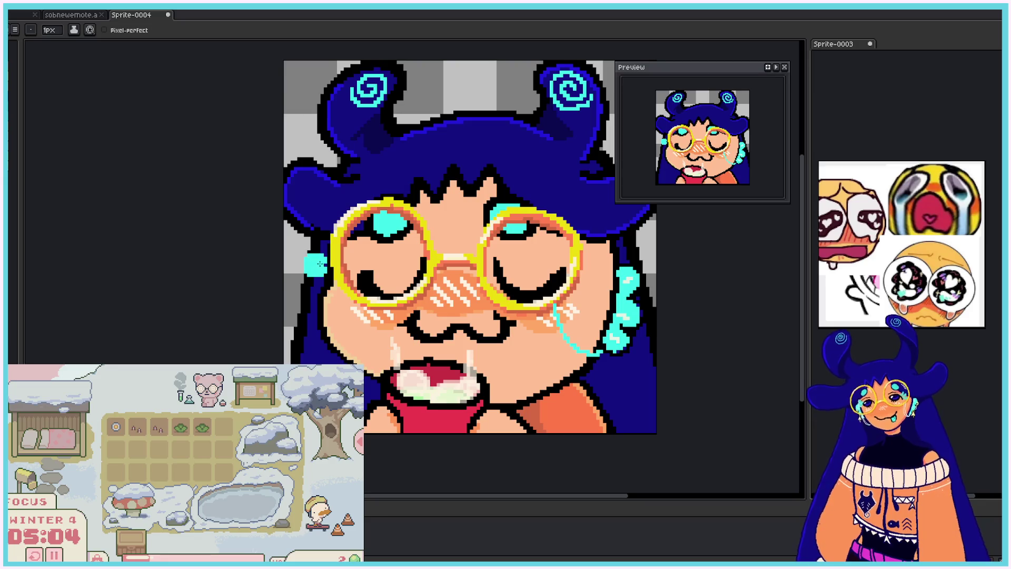
{"action": "left_click_drag", "start_coordinate": [317, 284], "coordinate": [309, 323]}
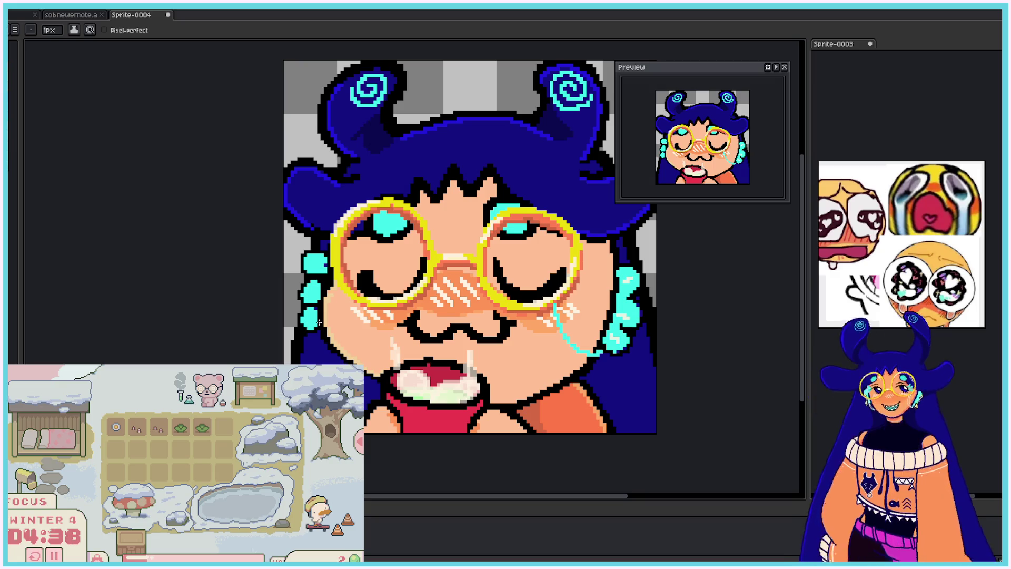
{"action": "key", "text": "v"}
{"action": "key", "text": "ctrl+z"}
{"action": "key", "text": "ctrl+z"}
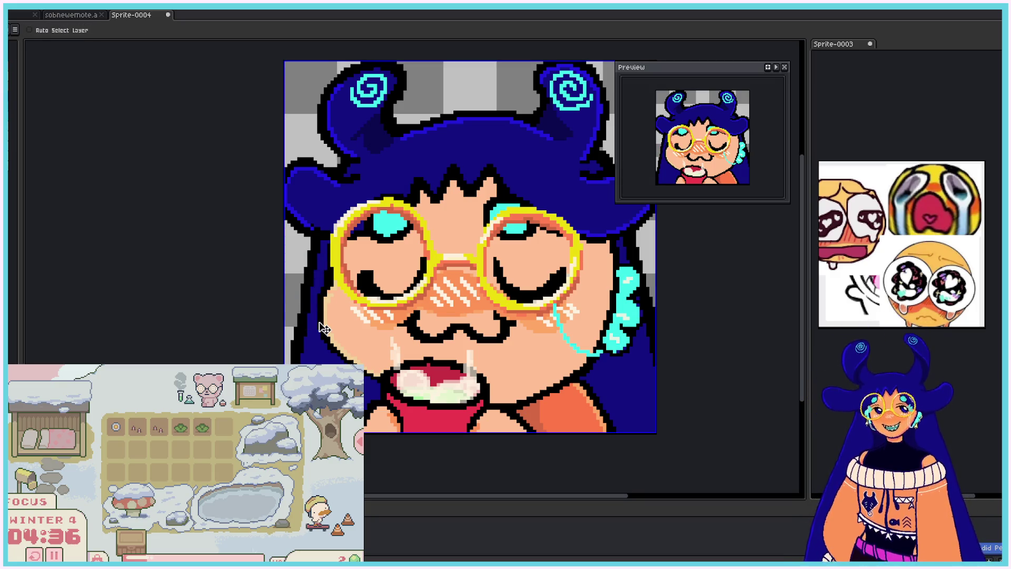
{"action": "key", "text": "b"}
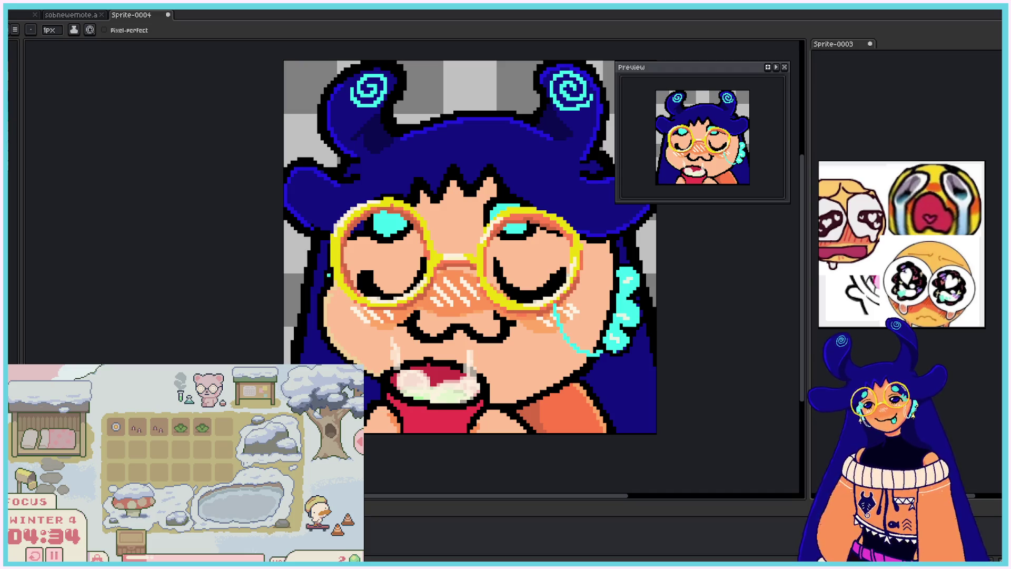
{"action": "left_click_drag", "start_coordinate": [325, 271], "coordinate": [314, 319]}
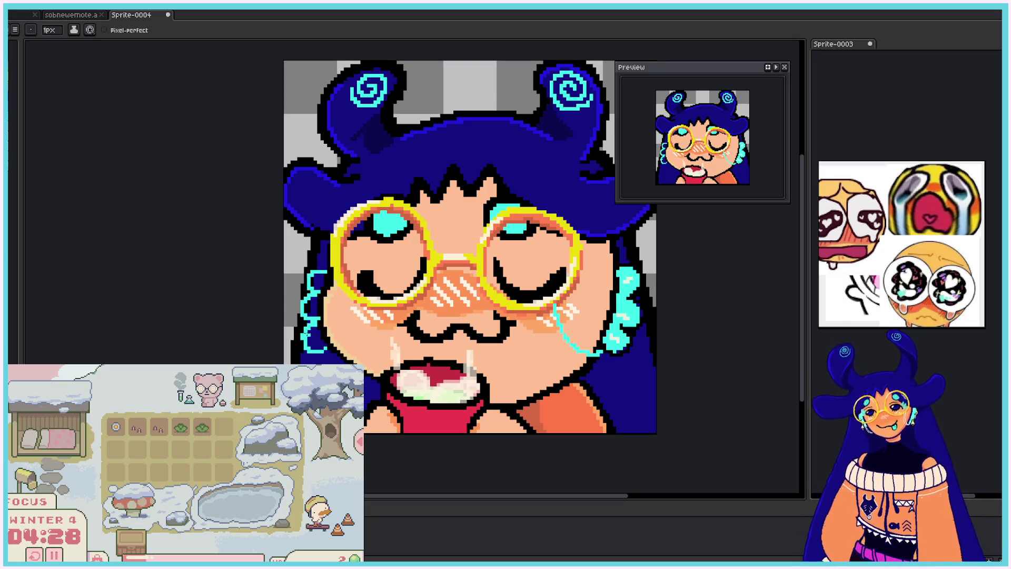
{"action": "left_click_drag", "start_coordinate": [314, 320], "coordinate": [313, 343]}
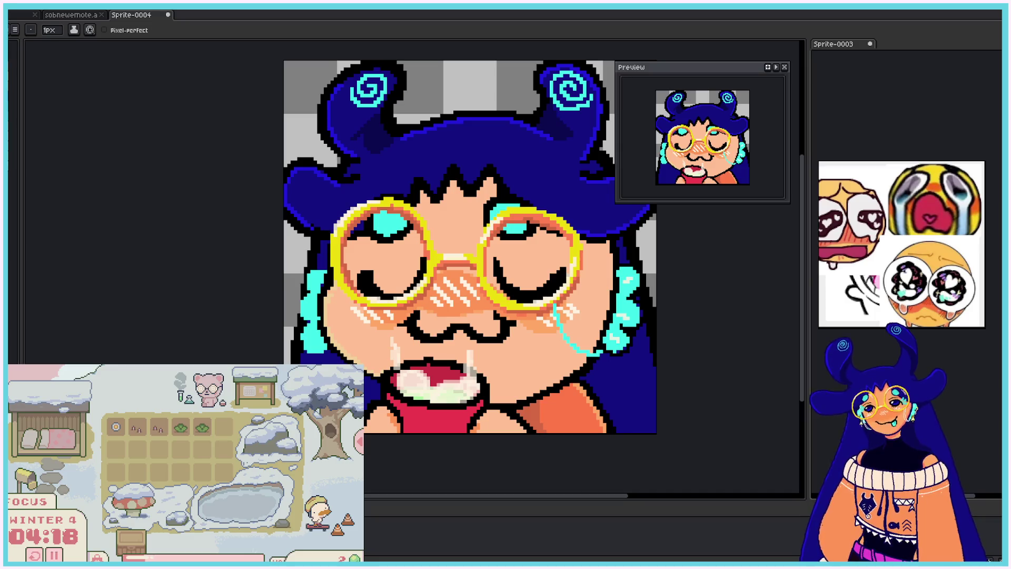
{"action": "left_click_drag", "start_coordinate": [301, 297], "coordinate": [304, 318]}
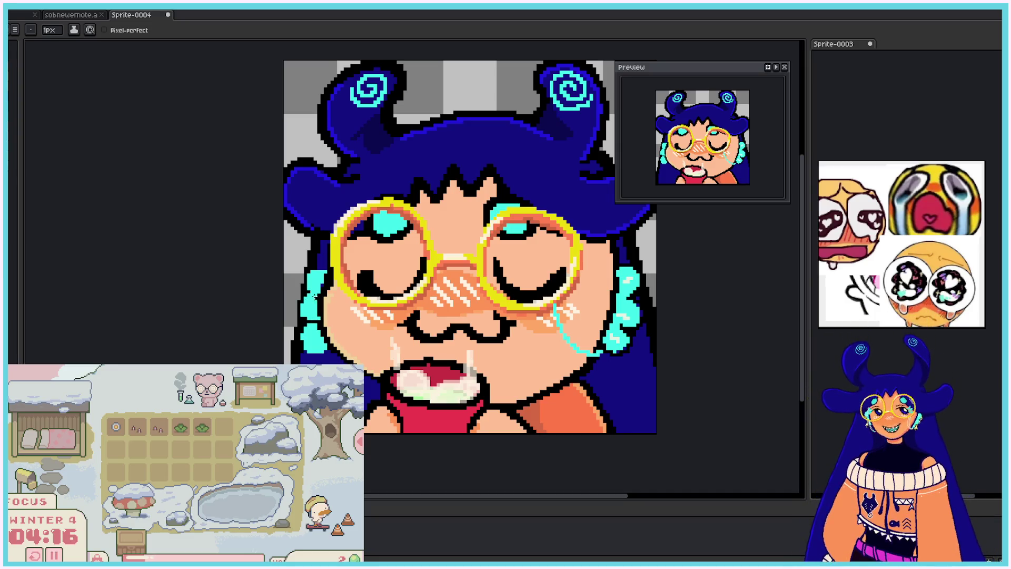
{"action": "left_click", "coordinate": [316, 319]}
{"action": "left_click", "coordinate": [314, 295]}
{"action": "left_click", "coordinate": [304, 336]}
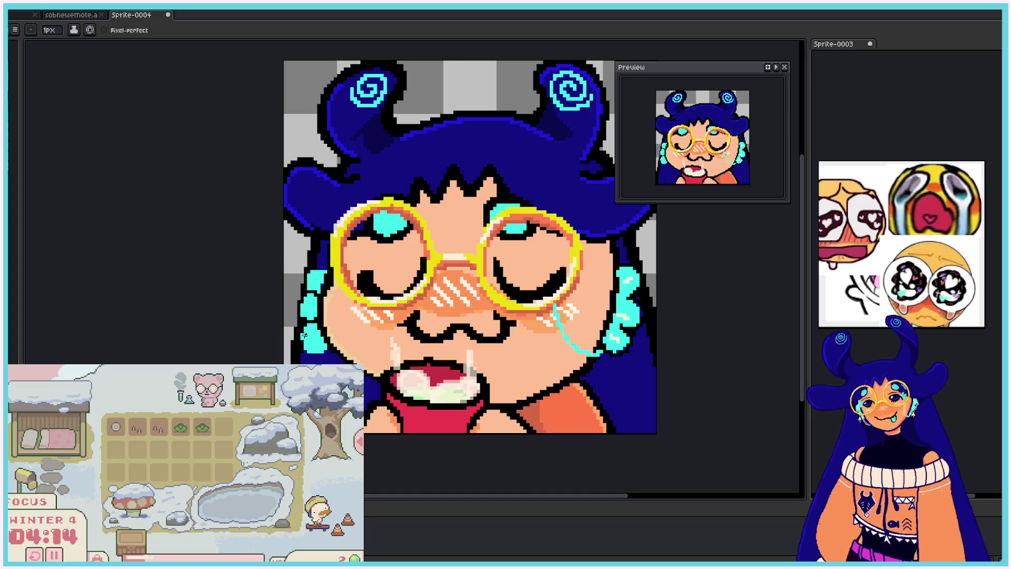
{"action": "left_click_drag", "start_coordinate": [303, 332], "coordinate": [308, 353]}
{"action": "left_click", "coordinate": [309, 354]}
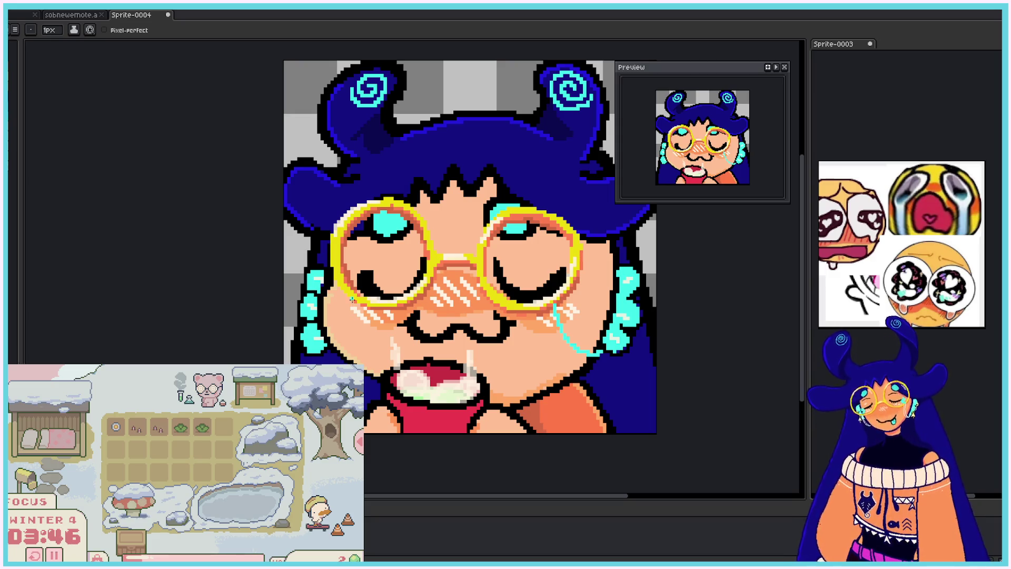
- Draw a cyan tear streak down from the left lens, redrawing it once
{"action": "left_click_drag", "start_coordinate": [352, 302], "coordinate": [348, 363]}
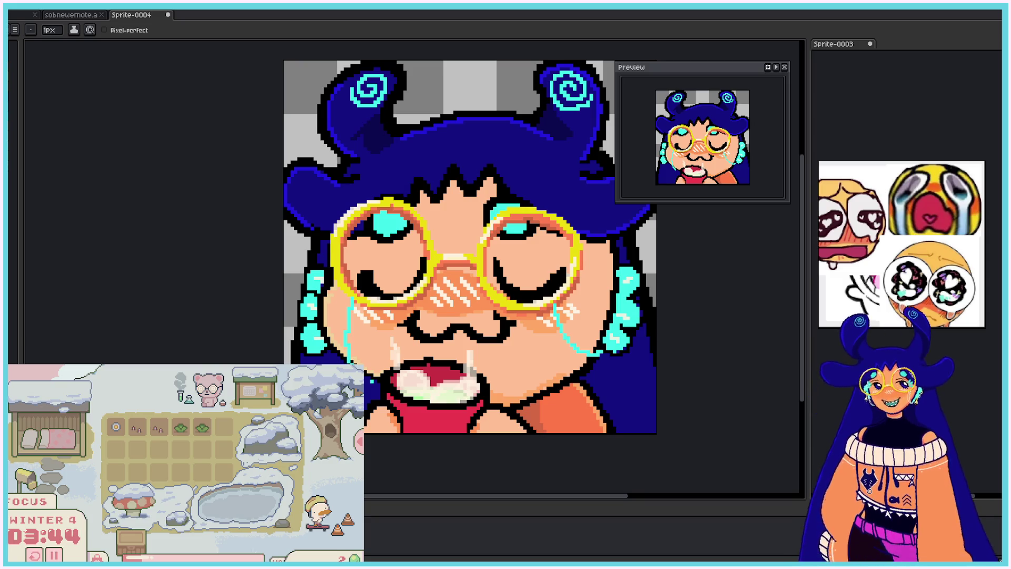
{"action": "key", "text": "ctrl+z"}
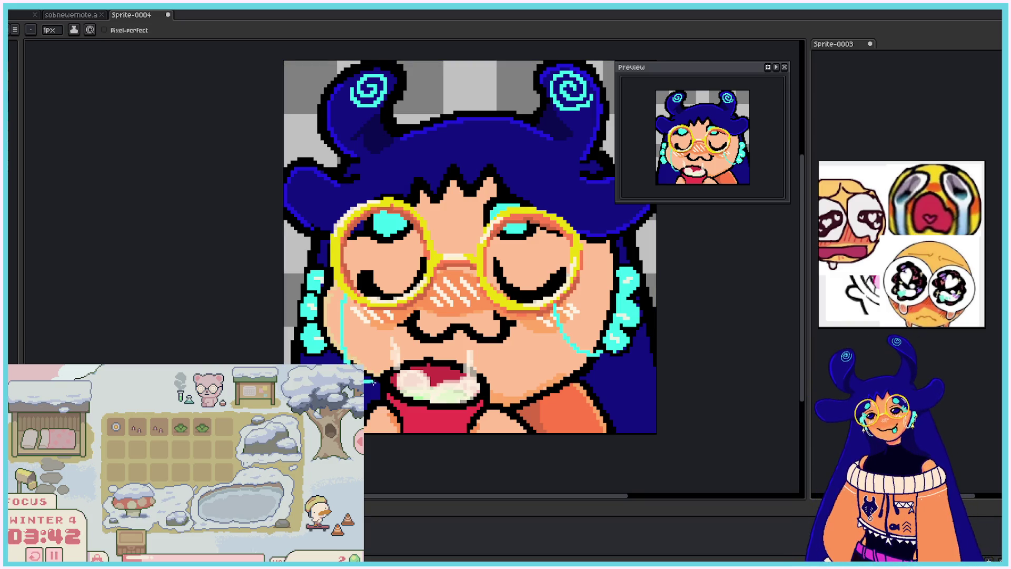
{"action": "left_click_drag", "start_coordinate": [344, 297], "coordinate": [332, 364]}
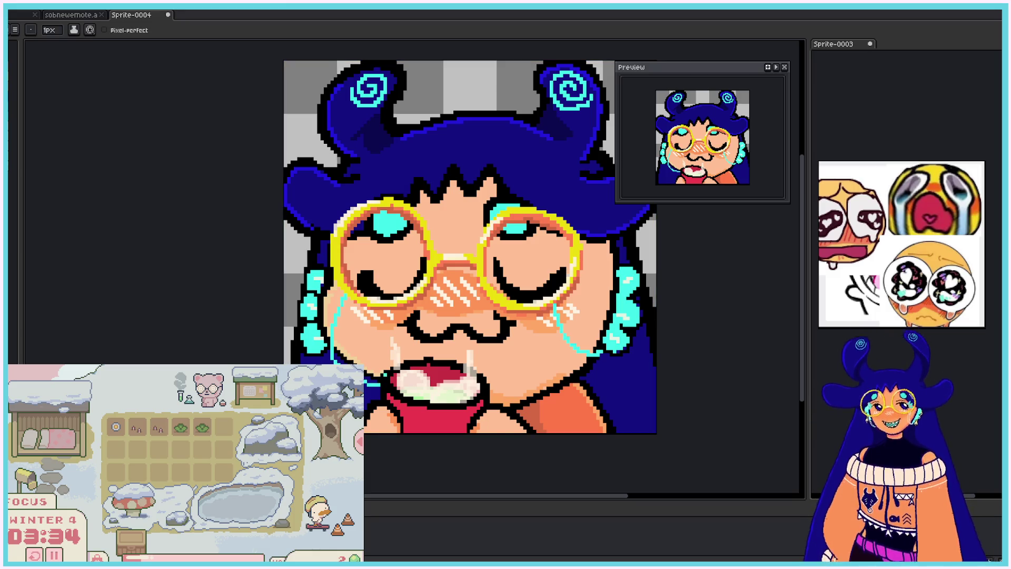
{"action": "scroll", "coordinate": [385, 376], "scroll_direction": "down", "scroll_amount": 2}
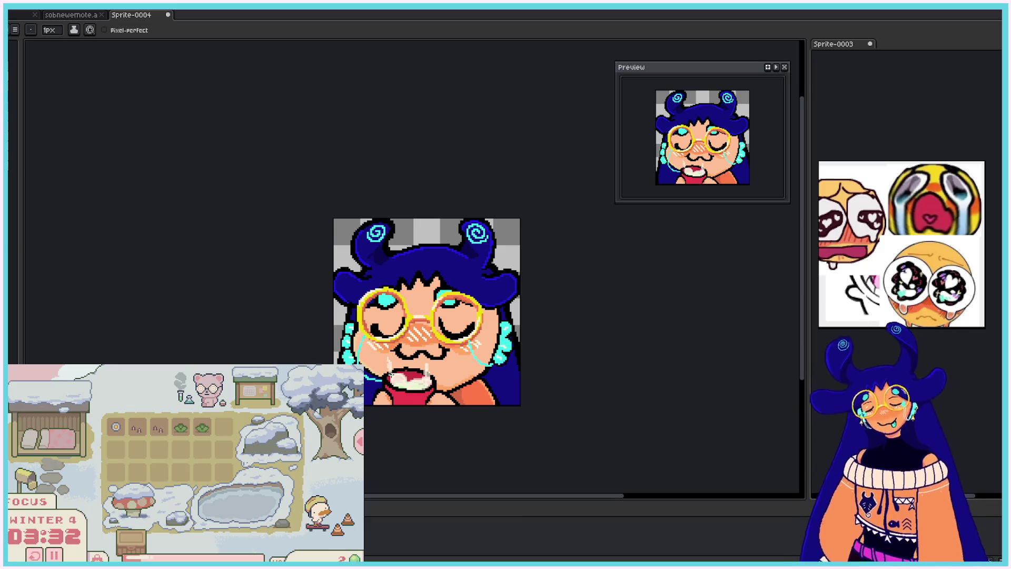
{"action": "scroll", "coordinate": [395, 365], "scroll_direction": "down", "scroll_amount": 4}
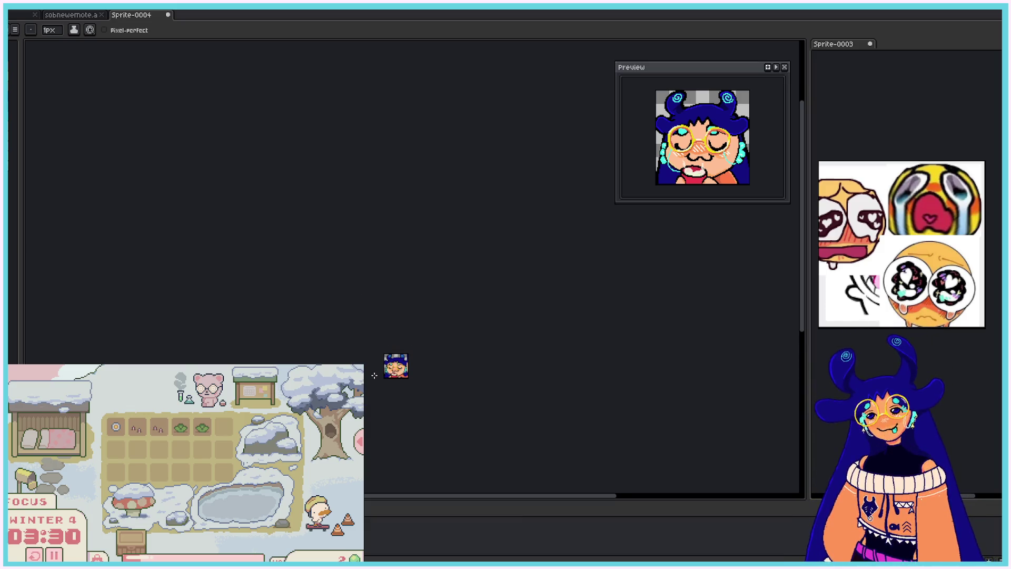
{"action": "scroll", "coordinate": [374, 375], "scroll_direction": "down", "scroll_amount": 3}
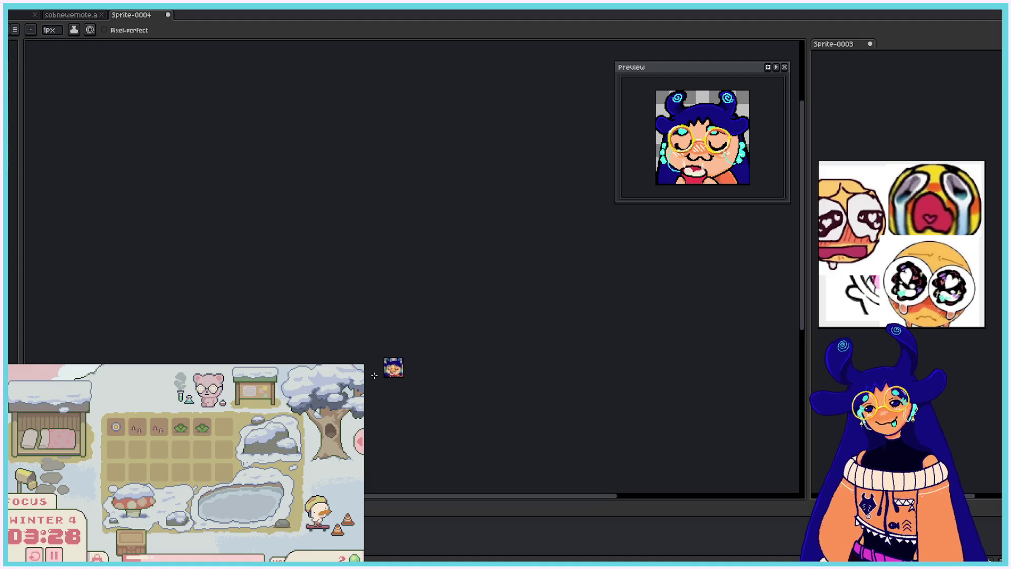
{"action": "scroll", "coordinate": [374, 374], "scroll_direction": "up", "scroll_amount": 7}
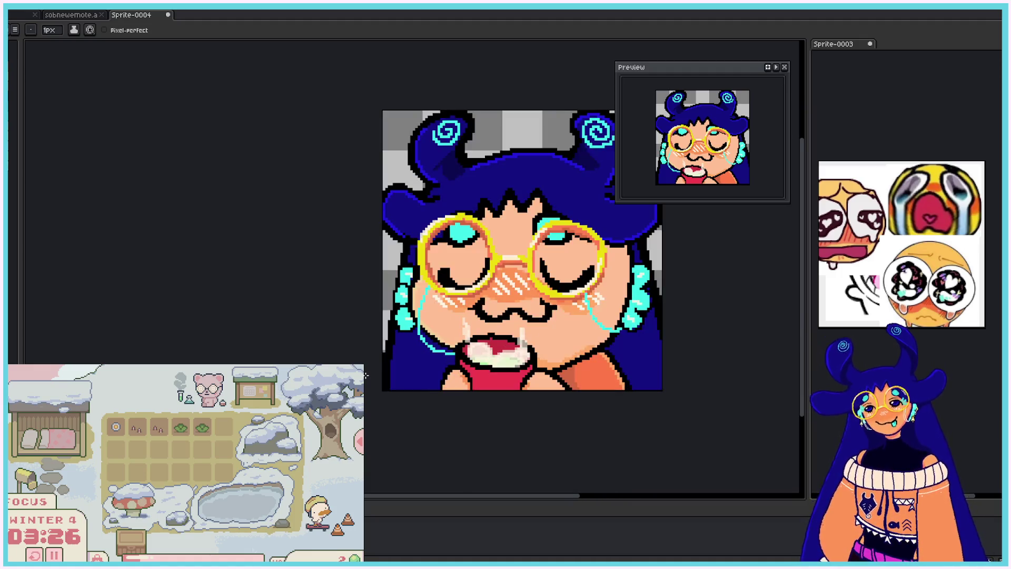
{"action": "scroll", "coordinate": [615, 259], "scroll_direction": "up", "scroll_amount": 1}
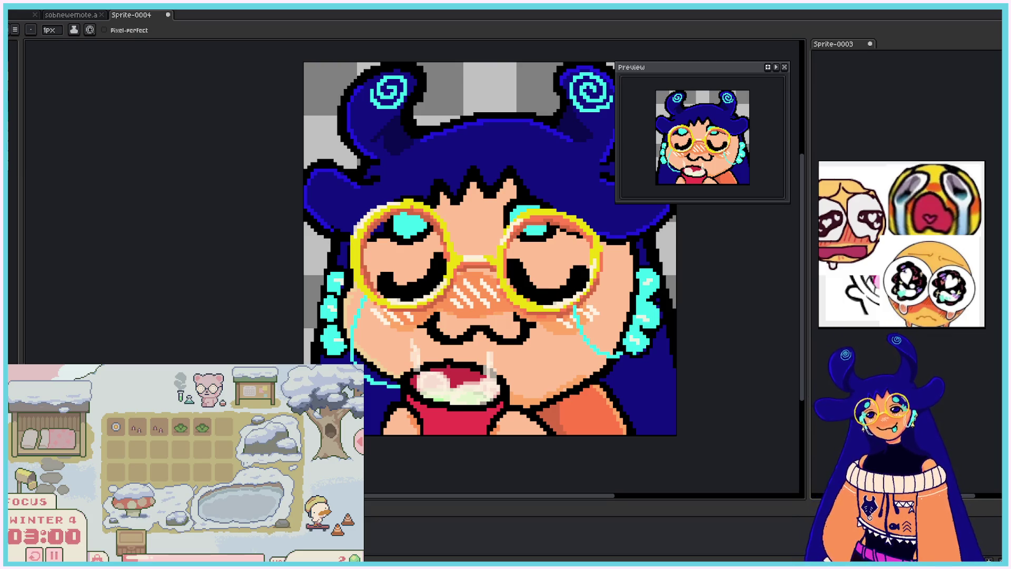
{"action": "scroll", "coordinate": [564, 287], "scroll_direction": "down", "scroll_amount": 1}
{"action": "scroll", "coordinate": [563, 287], "scroll_direction": "down", "scroll_amount": 3}
{"action": "scroll", "coordinate": [567, 285], "scroll_direction": "up", "scroll_amount": 3}
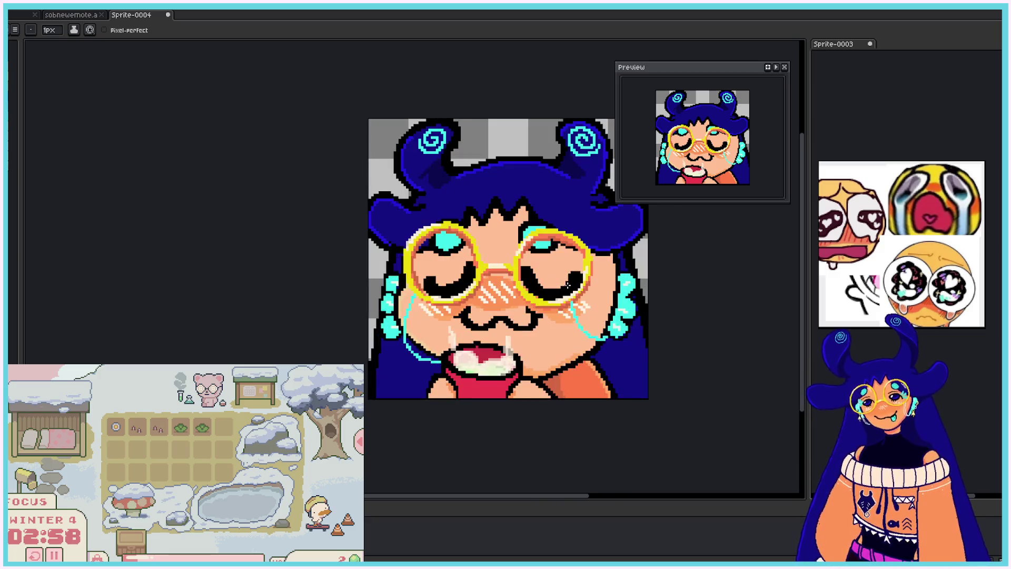
{"action": "scroll", "coordinate": [568, 285], "scroll_direction": "up", "scroll_amount": 1}
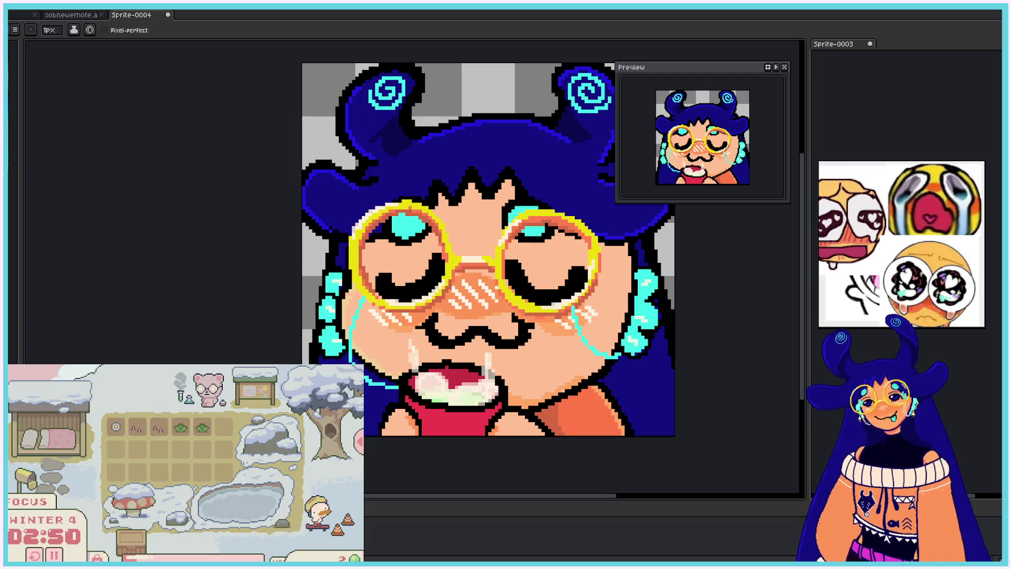
{"action": "scroll", "coordinate": [490, 316], "scroll_direction": "down", "scroll_amount": 4}
{"action": "scroll", "coordinate": [508, 375], "scroll_direction": "up", "scroll_amount": 2}
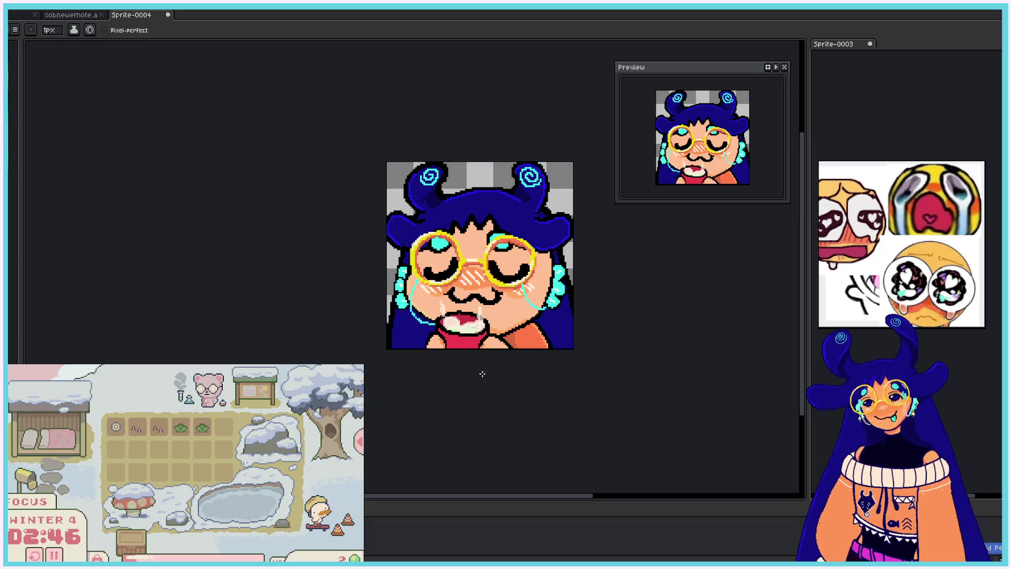
{"action": "scroll", "coordinate": [482, 373], "scroll_direction": "down", "scroll_amount": 1}
{"action": "scroll", "coordinate": [482, 373], "scroll_direction": "up", "scroll_amount": 3}
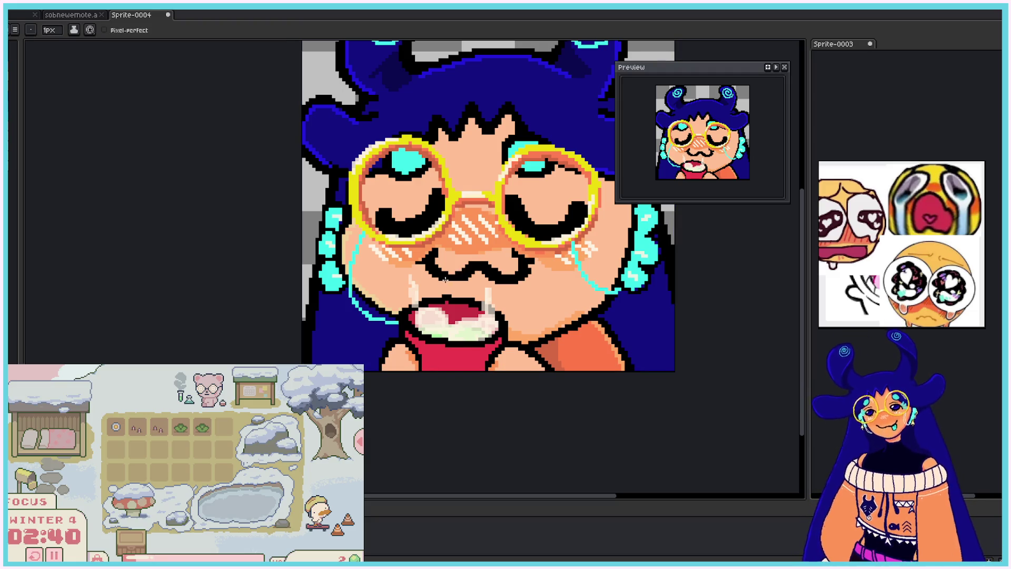
{"action": "scroll", "coordinate": [488, 205], "scroll_direction": "down", "scroll_amount": 1}
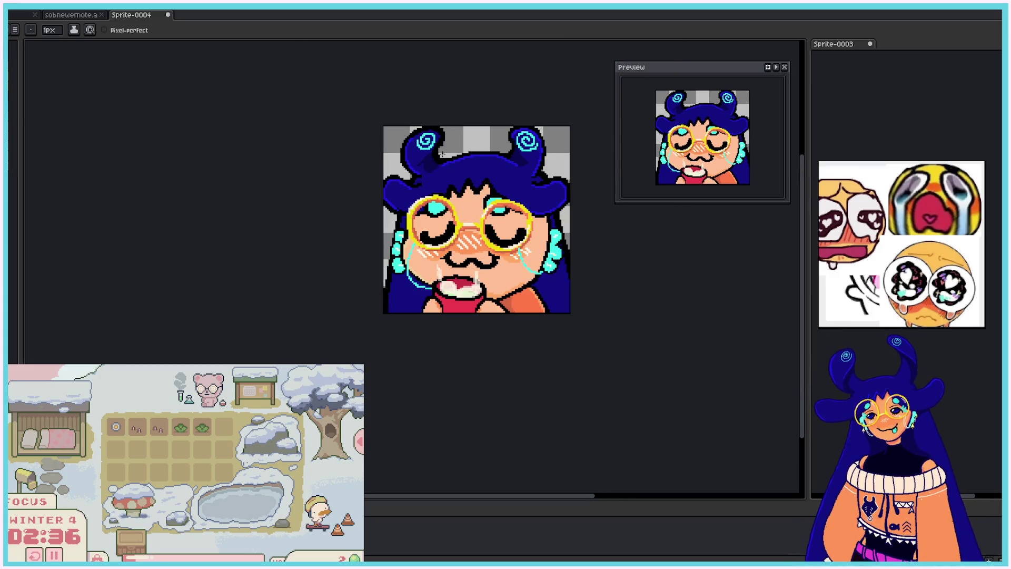
{"action": "scroll", "coordinate": [529, 131], "scroll_direction": "up", "scroll_amount": 1}
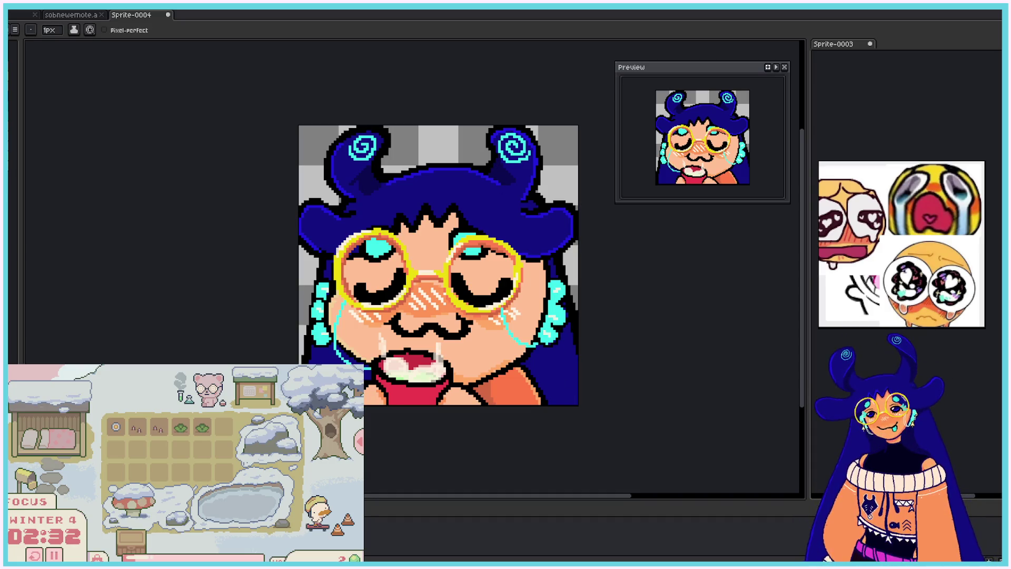
- Select all and scale the artwork up to about 128%, nudging it upward
{"action": "key", "text": "m"}
{"action": "key", "text": "ctrl+a"}
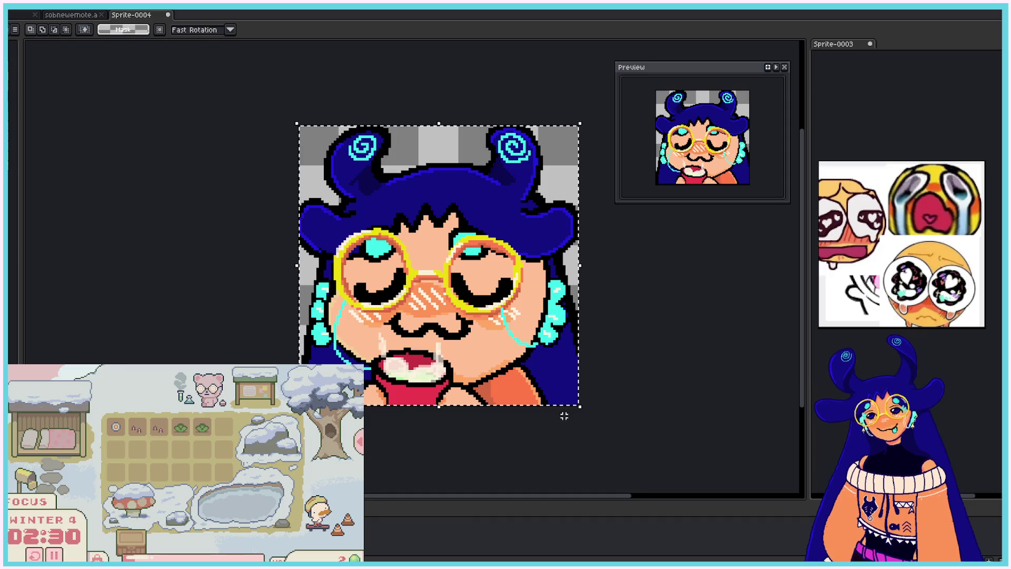
{"action": "left_click_drag", "start_coordinate": [580, 406], "coordinate": [588, 413]}
{"action": "left_click_drag", "start_coordinate": [297, 124], "coordinate": [277, 107]}
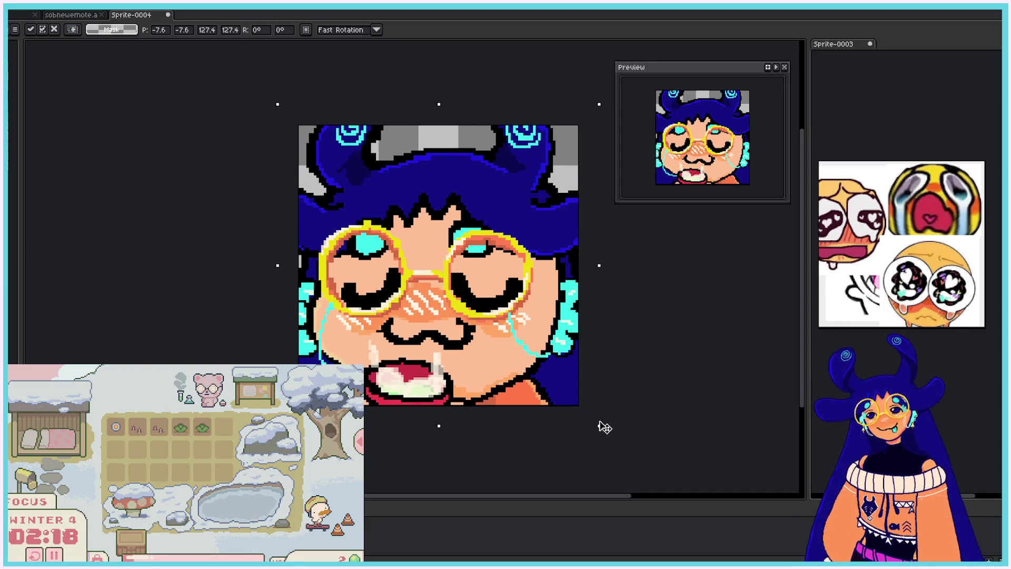
{"action": "left_click_drag", "start_coordinate": [600, 424], "coordinate": [601, 423]}
{"action": "left_click_drag", "start_coordinate": [541, 315], "coordinate": [534, 296]}
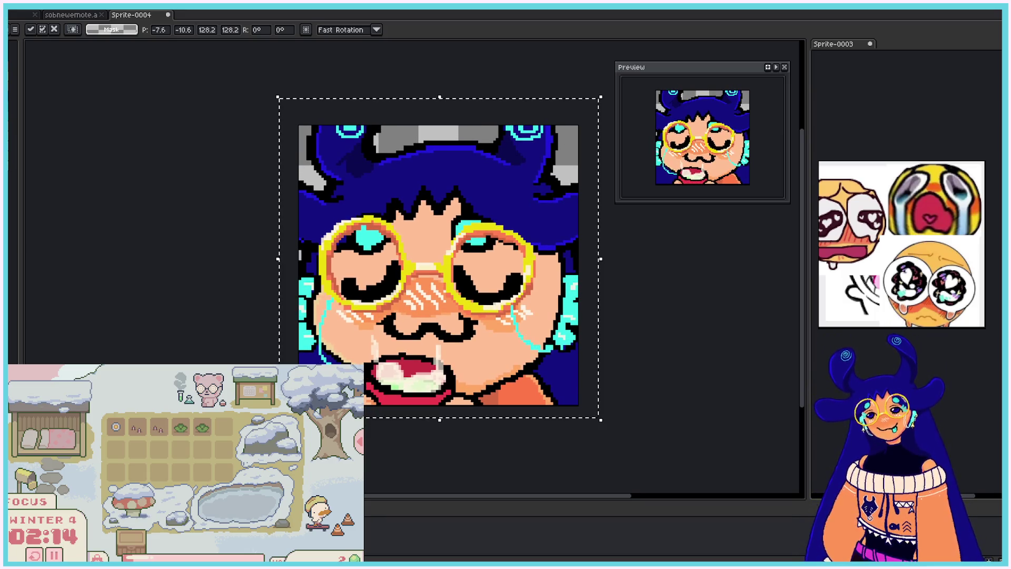
{"action": "key", "text": "Return"}
- Zoom to review the scaled emote, then bring up the File menu to save
{"action": "scroll", "coordinate": [533, 296], "scroll_direction": "down", "scroll_amount": 4}
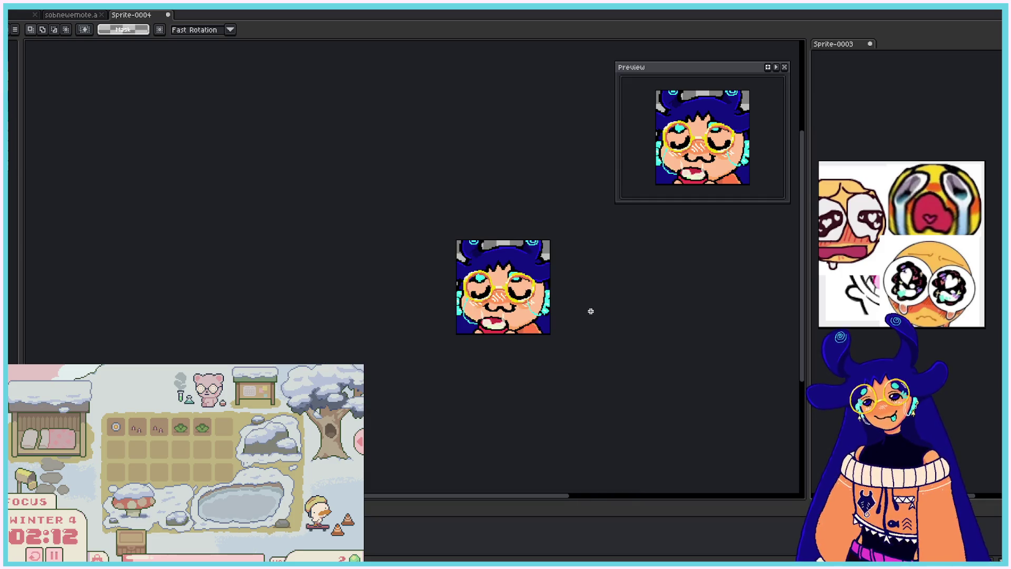
{"action": "scroll", "coordinate": [590, 311], "scroll_direction": "down", "scroll_amount": 2}
{"action": "scroll", "coordinate": [591, 310], "scroll_direction": "down", "scroll_amount": 1}
{"action": "scroll", "coordinate": [591, 311], "scroll_direction": "up", "scroll_amount": 5}
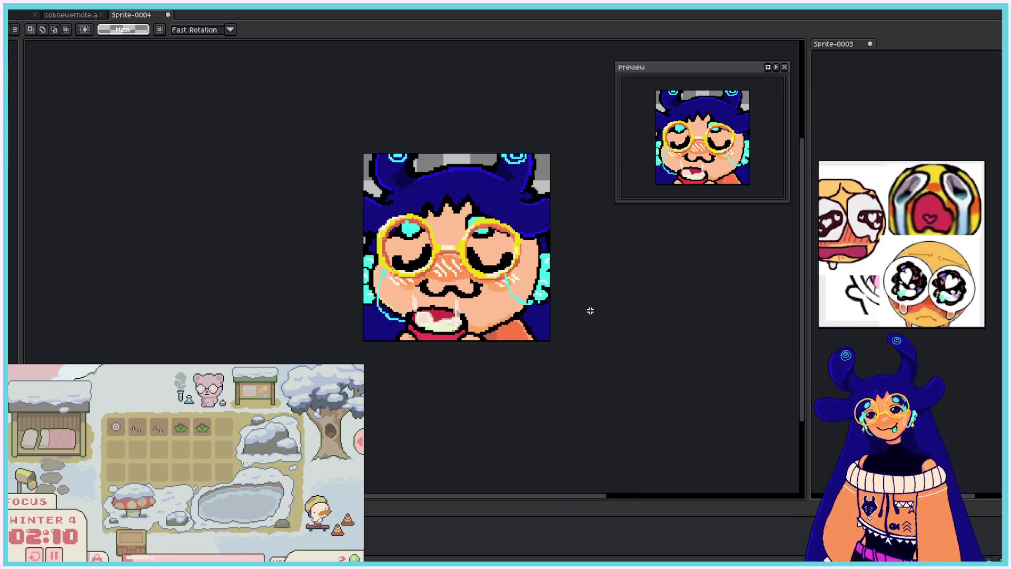
{"action": "scroll", "coordinate": [527, 310], "scroll_direction": "down", "scroll_amount": 1}
{"action": "scroll", "coordinate": [508, 310], "scroll_direction": "up", "scroll_amount": 2}
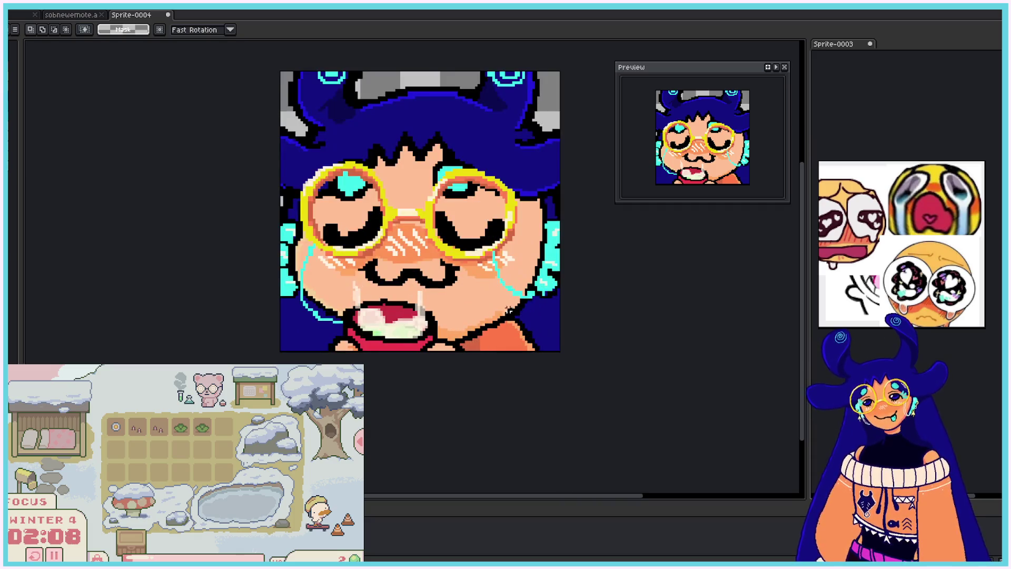
{"action": "key", "text": "alt+f"}
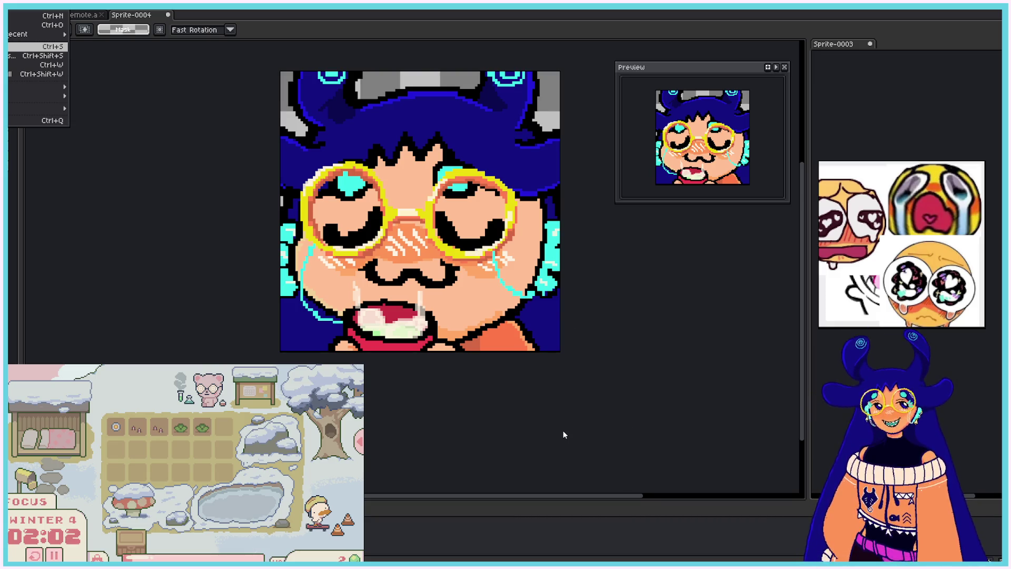
- Save the emote as sipemotenew and create a new blank 112×112 px sprite
{"action": "key", "text": "Return"}
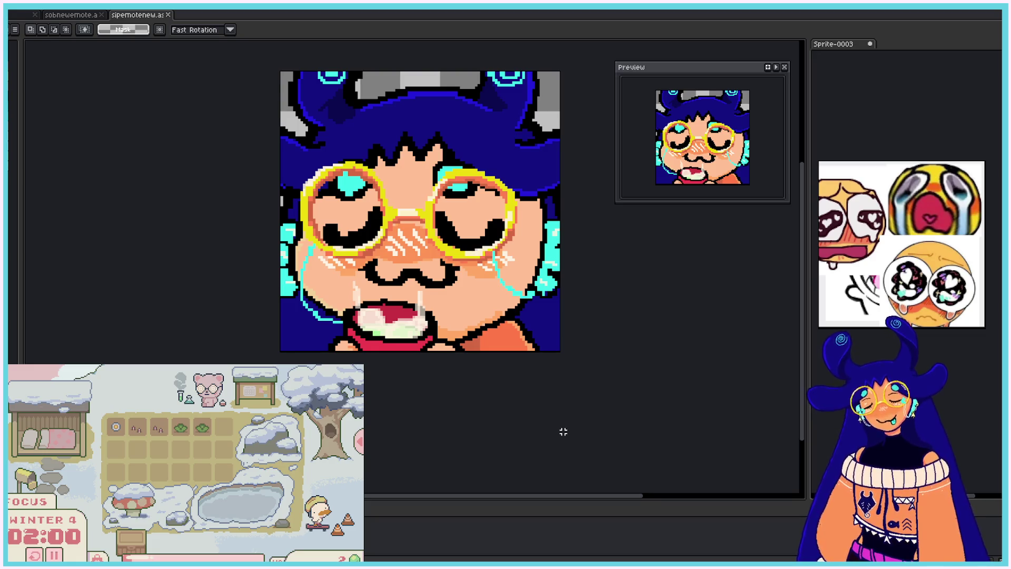
{"action": "key", "text": "alt+f"}
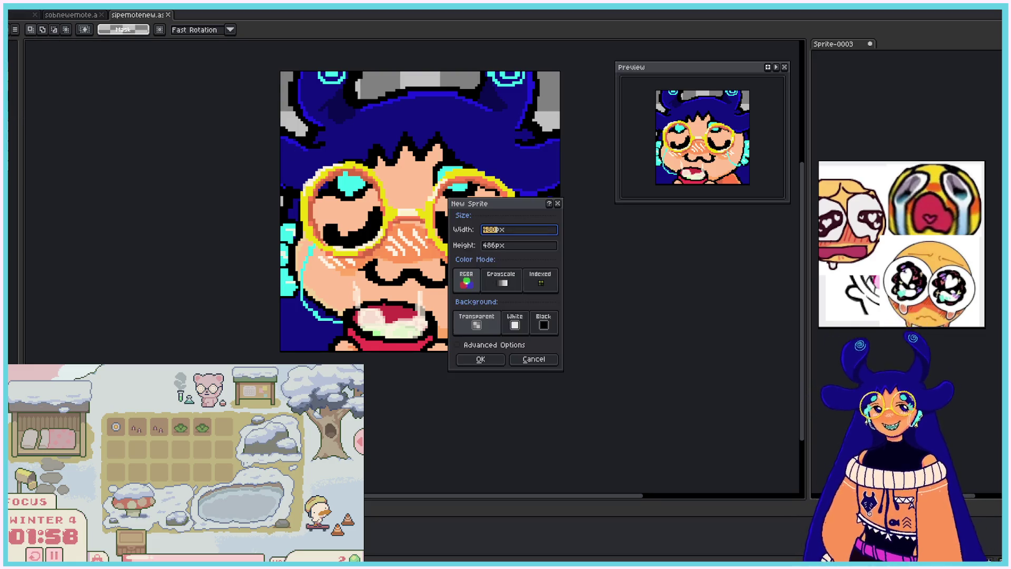
{"action": "key", "text": "Return"}
{"action": "type", "text": "112"}
{"action": "key", "text": "Tab"}
{"action": "type", "text": "112"}
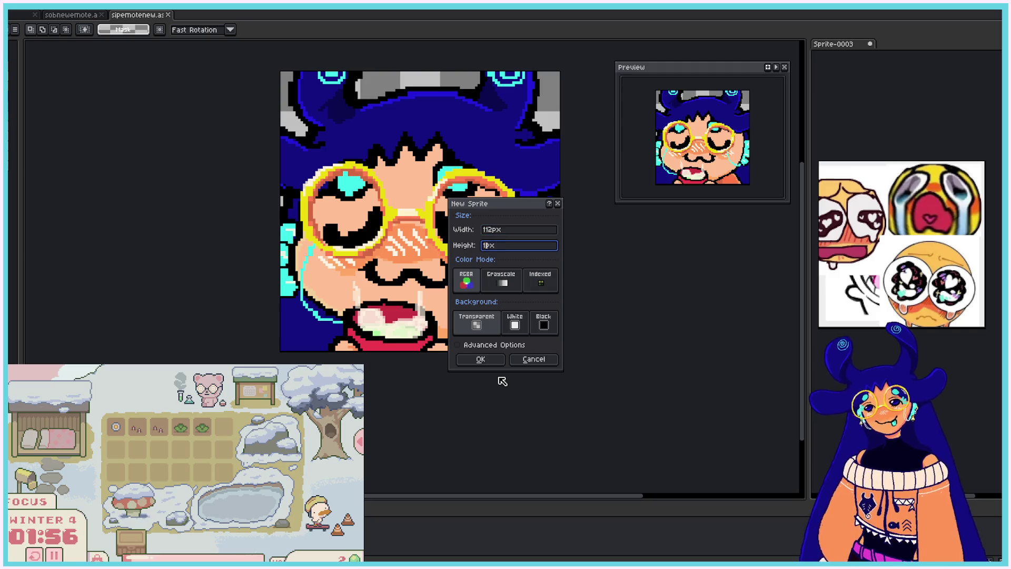
{"action": "left_click", "coordinate": [479, 359]}
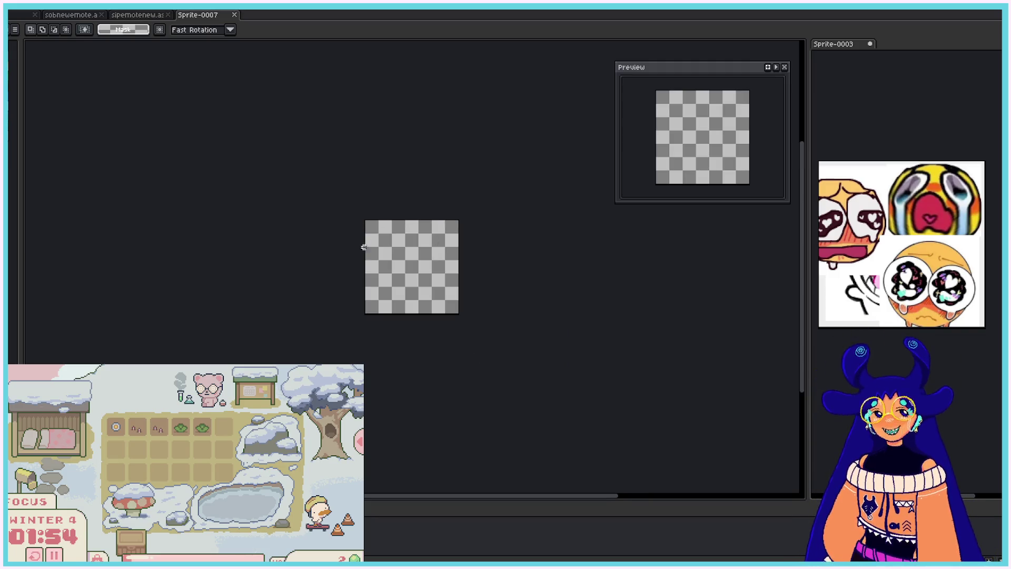
{"action": "scroll", "coordinate": [366, 242], "scroll_direction": "up", "scroll_amount": 2}
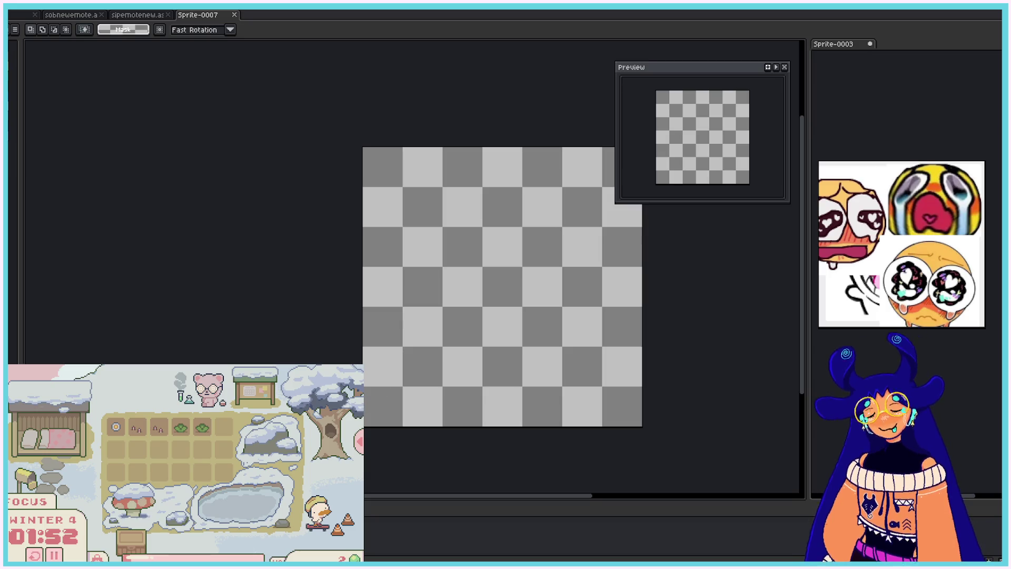
{"action": "scroll", "coordinate": [393, 500], "scroll_direction": "right", "scroll_amount": 2}
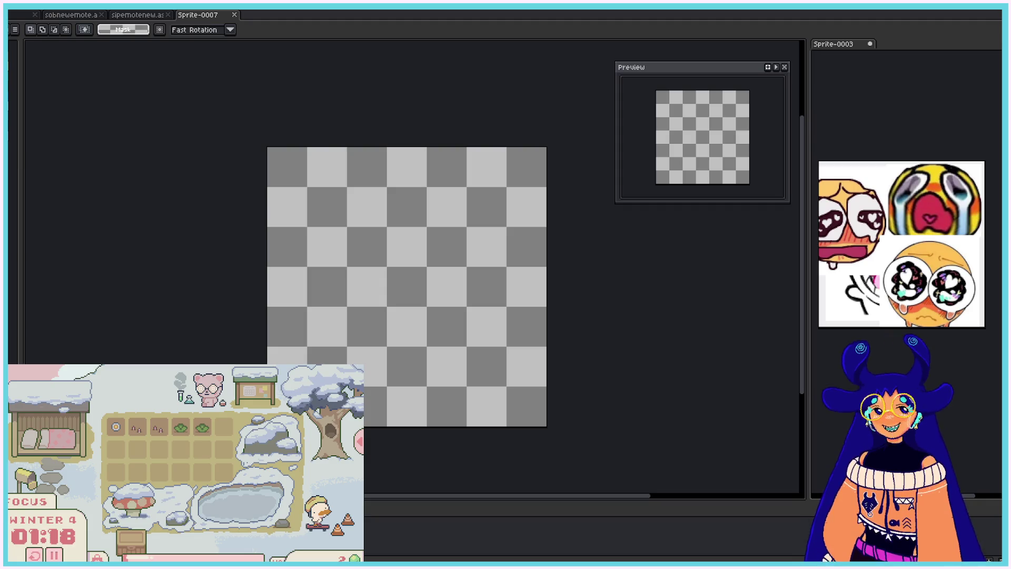
- Paste the grinning white creature reference into Sprite-0003, shrinking and shifting it into place
{"action": "left_click", "coordinate": [929, 300]}
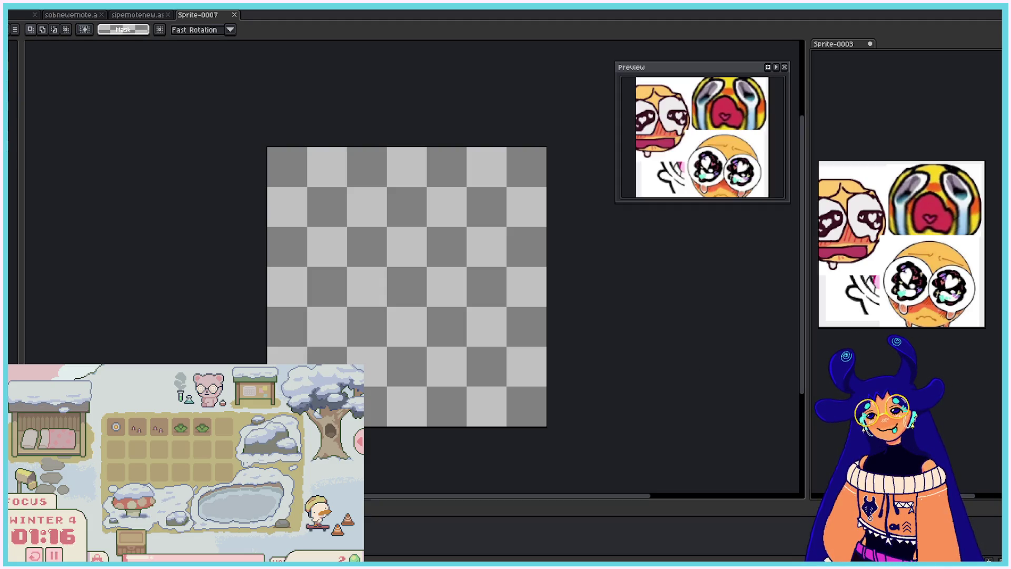
{"action": "key", "text": "ctrl+v"}
{"action": "left_click_drag", "start_coordinate": [930, 300], "coordinate": [948, 300]}
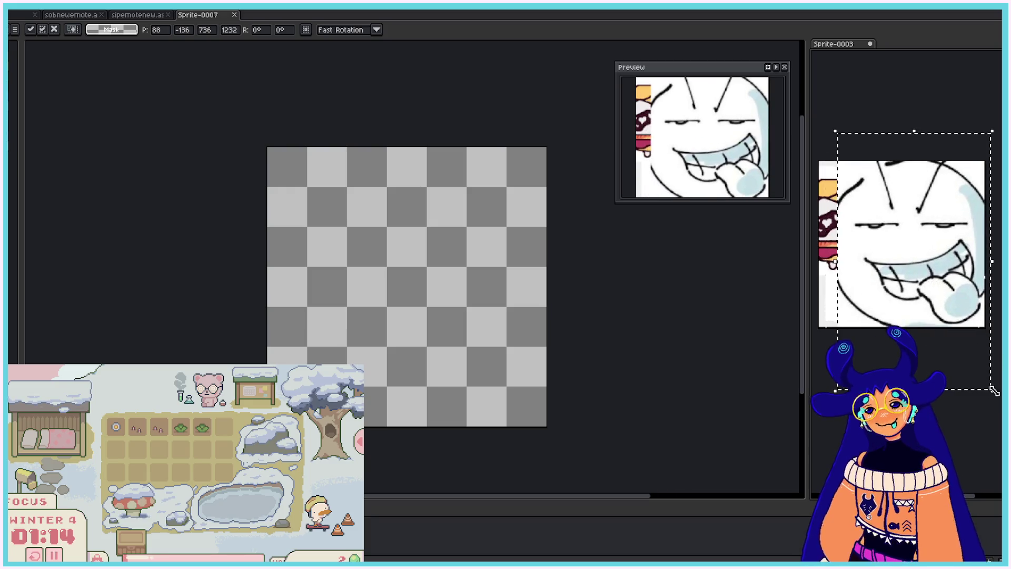
{"action": "mouse_move", "coordinate": [992, 390]}
{"action": "left_mouse_down"}
{"action": "mouse_move", "coordinate": [916, 305]}
{"action": "mouse_move", "coordinate": [945, 305]}
{"action": "left_mouse_up"}
{"action": "key", "text": "Return"}
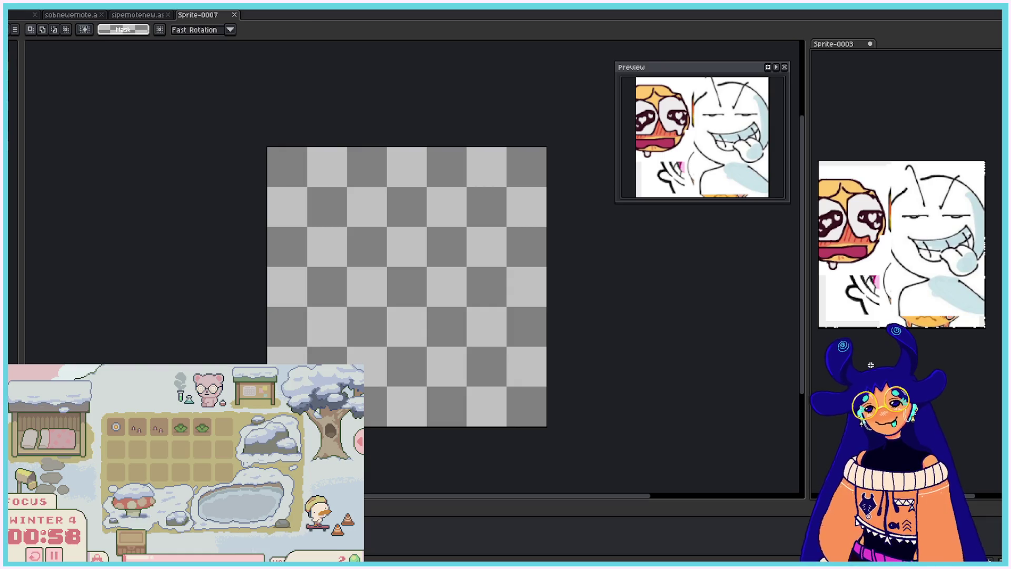
- Paste the small yellow emoji reference and place it in the sheet's top-left corner
{"action": "key", "text": "ctrl+v"}
{"action": "mouse_move", "coordinate": [909, 266]}
{"action": "left_mouse_down"}
{"action": "mouse_move", "coordinate": [864, 236]}
{"action": "mouse_move", "coordinate": [856, 217]}
{"action": "left_mouse_up"}
{"action": "key", "text": "Return"}
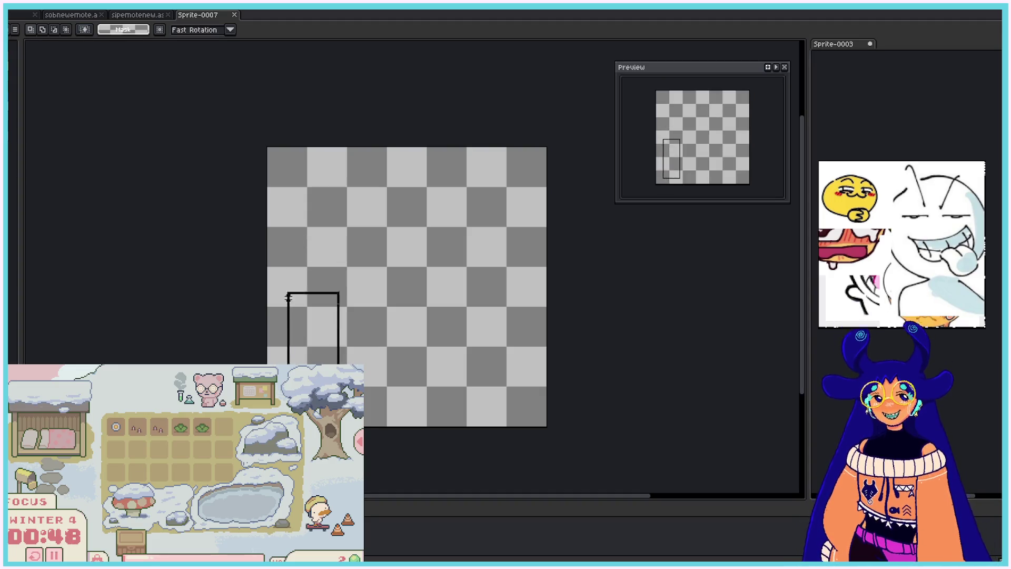
- Sketch the left side of the face circle with the 1px pencil, redoing the first arcs
{"action": "key", "text": "b"}
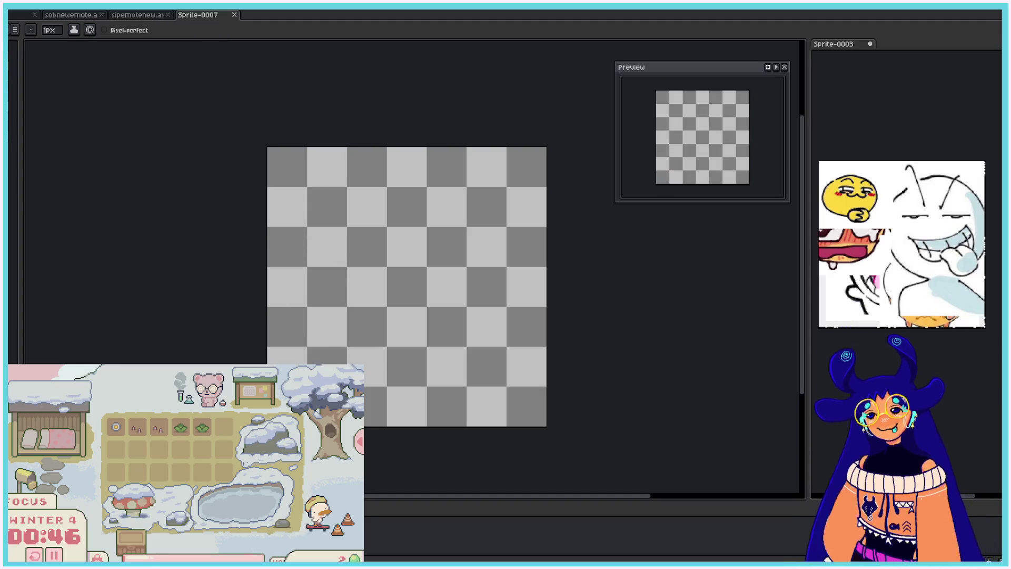
{"action": "mouse_move", "coordinate": [301, 365]}
{"action": "left_mouse_down"}
{"action": "mouse_move", "coordinate": [290, 319]}
{"action": "mouse_move", "coordinate": [356, 193]}
{"action": "mouse_move", "coordinate": [298, 363]}
{"action": "left_mouse_up"}
{"action": "key", "text": "ctrl"}
{"action": "key", "text": "ctrl+z"}
{"action": "mouse_move", "coordinate": [337, 180]}
{"action": "left_mouse_down"}
{"action": "mouse_move", "coordinate": [288, 363]}
{"action": "mouse_move", "coordinate": [327, 213]}
{"action": "mouse_move", "coordinate": [295, 342]}
{"action": "left_mouse_up"}
{"action": "key", "text": "ctrl+z"}
{"action": "key", "text": "ctrl+z"}
{"action": "left_click_drag", "start_coordinate": [316, 216], "coordinate": [299, 314]}
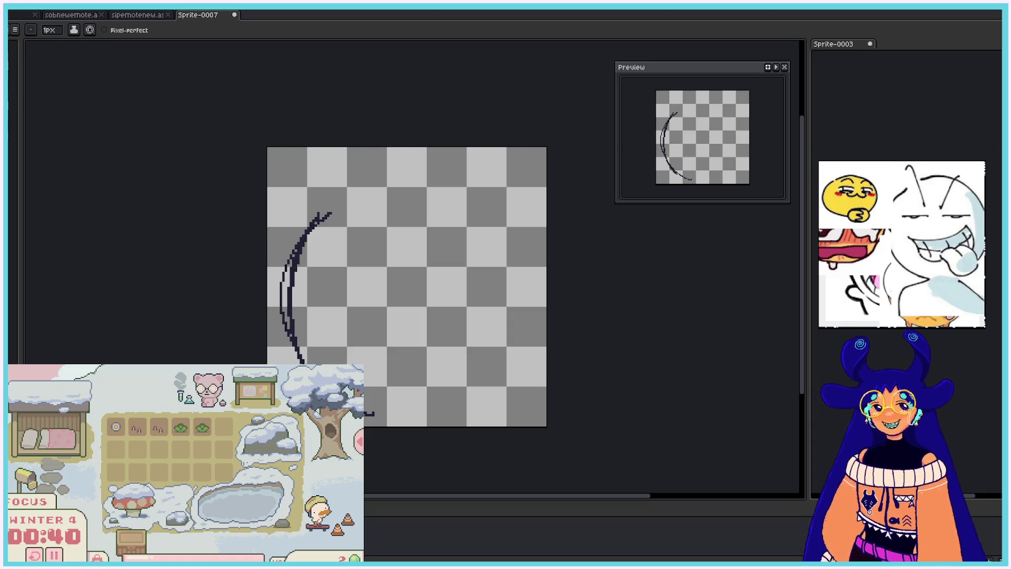
{"action": "left_click_drag", "start_coordinate": [313, 218], "coordinate": [292, 303]}
{"action": "mouse_move", "coordinate": [311, 239]}
{"action": "left_mouse_down"}
{"action": "mouse_move", "coordinate": [347, 198]}
{"action": "mouse_move", "coordinate": [400, 179]}
{"action": "left_mouse_up"}
- Carry the circle across the top, down the right side and along the bottom, thickening the lower right
{"action": "mouse_move", "coordinate": [403, 188]}
{"action": "left_mouse_down"}
{"action": "mouse_move", "coordinate": [360, 197]}
{"action": "mouse_move", "coordinate": [411, 186]}
{"action": "mouse_move", "coordinate": [450, 198]}
{"action": "left_mouse_up"}
{"action": "mouse_move", "coordinate": [369, 183]}
{"action": "left_mouse_down"}
{"action": "mouse_move", "coordinate": [485, 191]}
{"action": "mouse_move", "coordinate": [530, 260]}
{"action": "mouse_move", "coordinate": [535, 289]}
{"action": "left_mouse_up"}
{"action": "left_click_drag", "start_coordinate": [533, 287], "coordinate": [515, 368]}
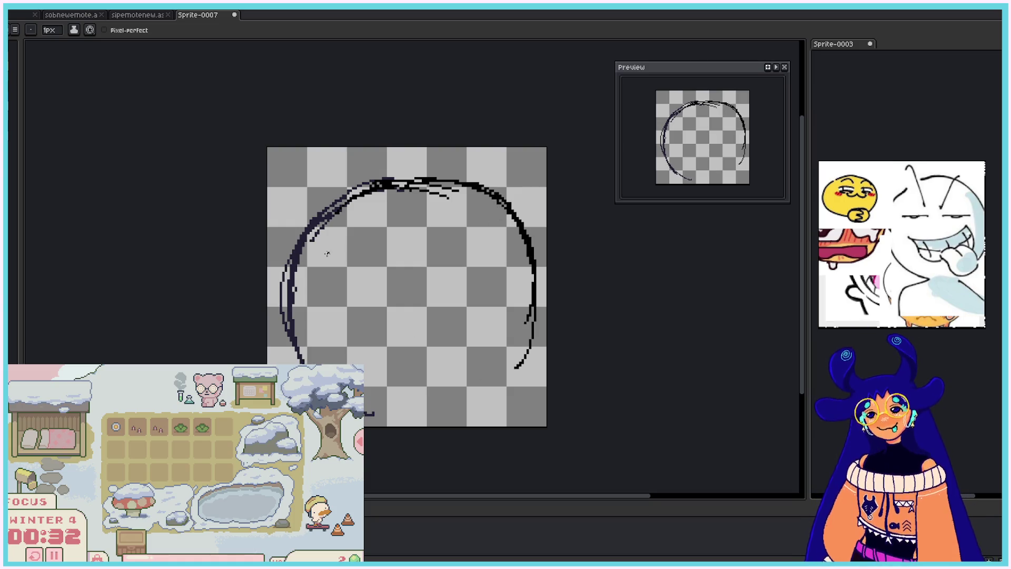
{"action": "left_click_drag", "start_coordinate": [287, 266], "coordinate": [306, 363]}
{"action": "left_click_drag", "start_coordinate": [376, 408], "coordinate": [365, 415]}
{"action": "mouse_move", "coordinate": [490, 395]}
{"action": "left_mouse_down"}
{"action": "mouse_move", "coordinate": [395, 417]}
{"action": "mouse_move", "coordinate": [508, 377]}
{"action": "left_mouse_up"}
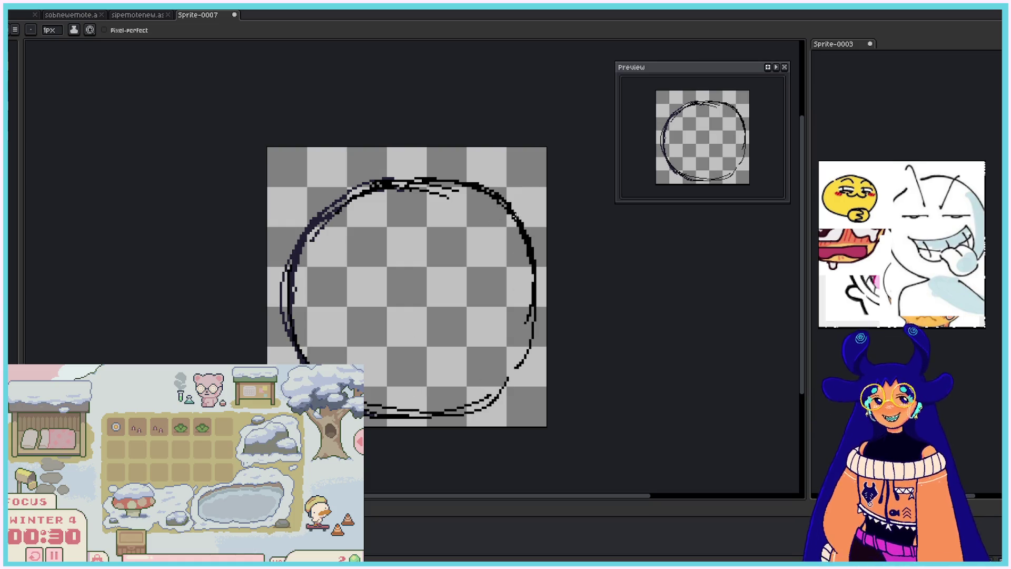
{"action": "mouse_move", "coordinate": [543, 252]}
{"action": "left_mouse_down"}
{"action": "mouse_move", "coordinate": [542, 309]}
{"action": "mouse_move", "coordinate": [519, 385]}
{"action": "left_mouse_up"}
{"action": "left_click_drag", "start_coordinate": [540, 302], "coordinate": [503, 390]}
{"action": "left_click_drag", "start_coordinate": [494, 395], "coordinate": [477, 405]}
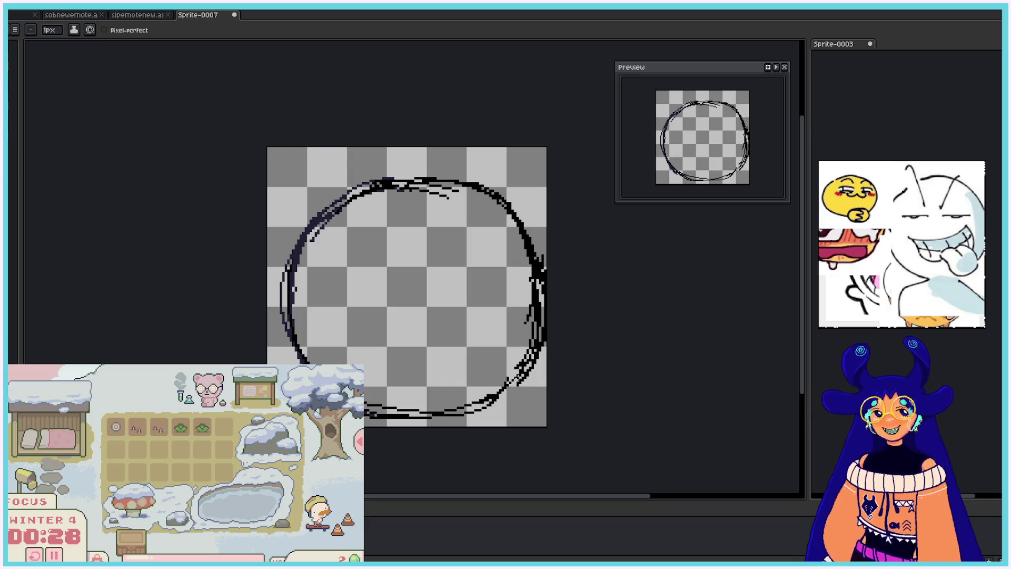
{"action": "left_click_drag", "start_coordinate": [521, 375], "coordinate": [492, 404]}
- Nudge the circle up and left, then darken its right side and add an inner stroke
{"action": "key", "text": "v"}
{"action": "left_click_drag", "start_coordinate": [409, 236], "coordinate": [401, 225]}
{"action": "key", "text": "b"}
{"action": "mouse_move", "coordinate": [487, 181]}
{"action": "left_mouse_down"}
{"action": "mouse_move", "coordinate": [521, 224]}
{"action": "mouse_move", "coordinate": [535, 312]}
{"action": "left_mouse_up"}
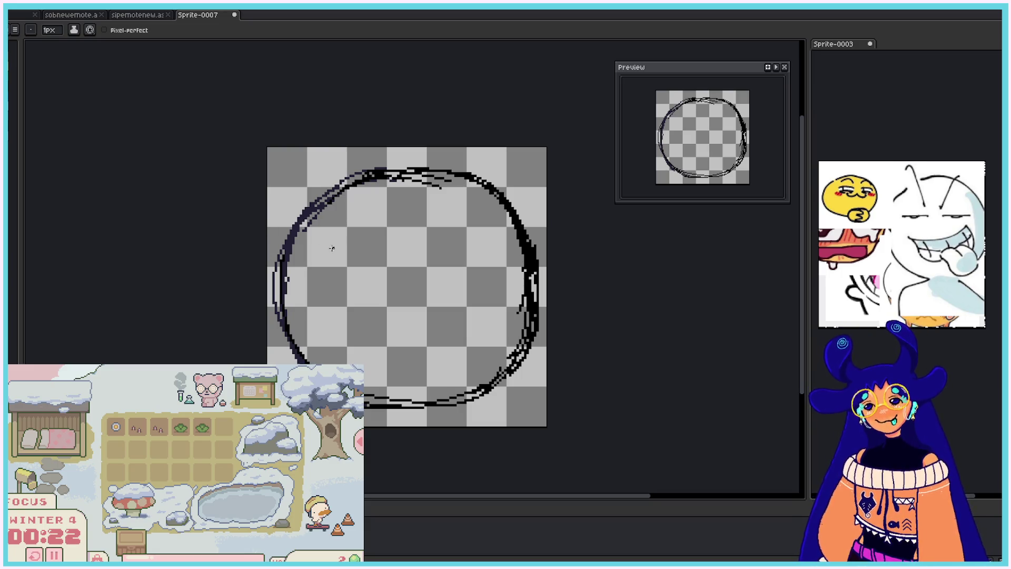
{"action": "mouse_move", "coordinate": [337, 263]}
{"action": "left_mouse_down"}
{"action": "mouse_move", "coordinate": [369, 239]}
{"action": "mouse_move", "coordinate": [383, 246]}
{"action": "left_mouse_up"}
- Set the pencil to 2px and draw looped eyes at the face's upper left and upper right
{"action": "left_click", "coordinate": [50, 30]}
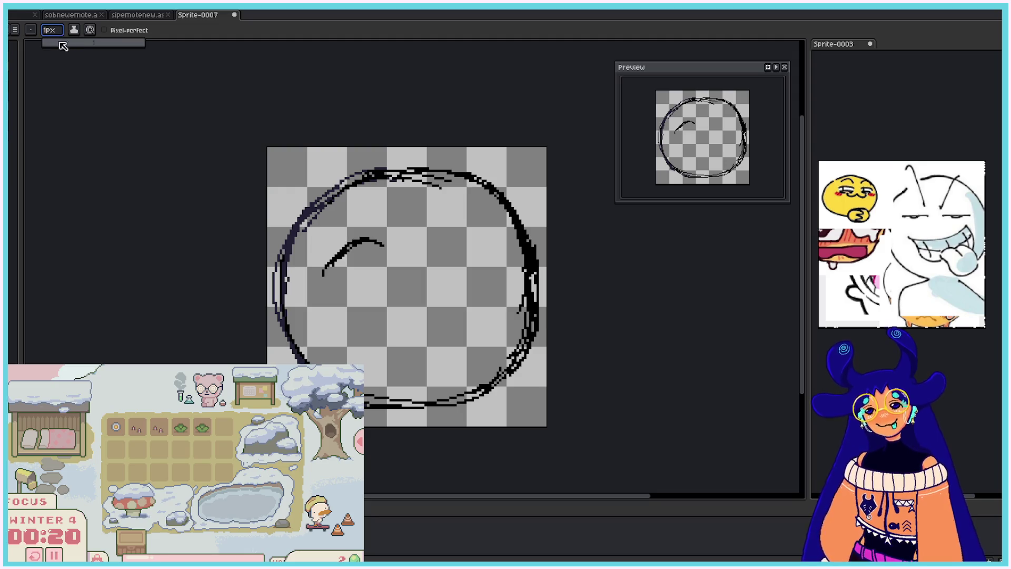
{"action": "left_click_drag", "start_coordinate": [63, 46], "coordinate": [48, 44]}
{"action": "mouse_move", "coordinate": [322, 276]}
{"action": "left_mouse_down"}
{"action": "mouse_move", "coordinate": [371, 242]}
{"action": "mouse_move", "coordinate": [396, 254]}
{"action": "mouse_move", "coordinate": [504, 252]}
{"action": "left_mouse_up"}
{"action": "mouse_move", "coordinate": [444, 253]}
{"action": "left_mouse_down"}
{"action": "mouse_move", "coordinate": [503, 247]}
{"action": "mouse_move", "coordinate": [480, 262]}
{"action": "mouse_move", "coordinate": [503, 251]}
{"action": "left_mouse_up"}
{"action": "key", "text": "ctrl+z"}
{"action": "key", "text": "ctrl+z"}
{"action": "key", "text": "ctrl+z"}
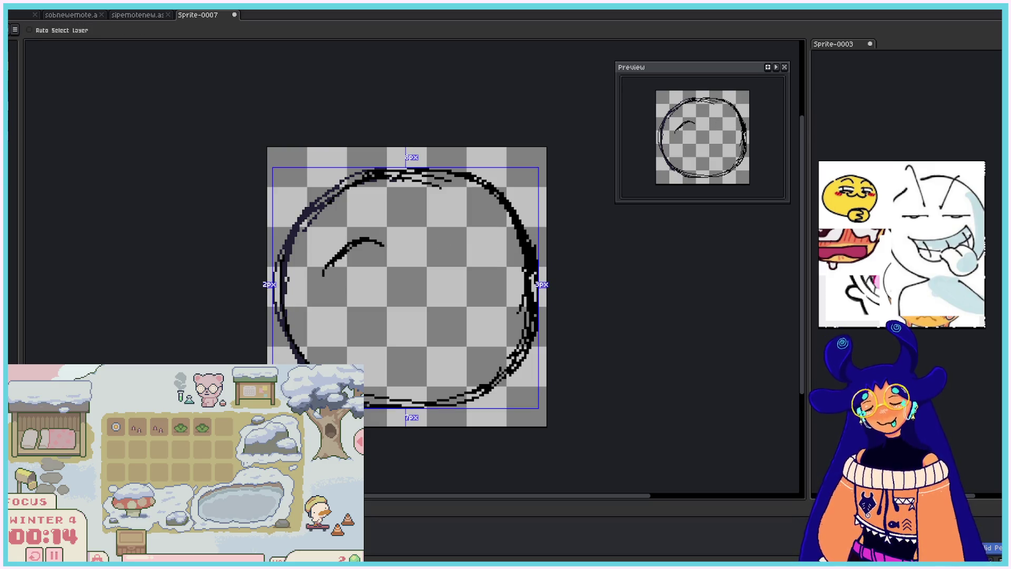
{"action": "key", "text": "ctrl+z"}
{"action": "mouse_move", "coordinate": [452, 214]}
{"action": "left_mouse_down"}
{"action": "mouse_move", "coordinate": [456, 196]}
{"action": "mouse_move", "coordinate": [457, 235]}
{"action": "mouse_move", "coordinate": [448, 203]}
{"action": "left_mouse_up"}
{"action": "mouse_move", "coordinate": [344, 239]}
{"action": "left_mouse_down"}
{"action": "mouse_move", "coordinate": [383, 212]}
{"action": "mouse_move", "coordinate": [345, 234]}
{"action": "mouse_move", "coordinate": [358, 238]}
{"action": "mouse_move", "coordinate": [342, 235]}
{"action": "left_mouse_up"}
{"action": "key", "text": "ctrl+z"}
{"action": "mouse_move", "coordinate": [449, 211]}
{"action": "left_mouse_down"}
{"action": "mouse_move", "coordinate": [437, 219]}
{"action": "mouse_move", "coordinate": [469, 200]}
{"action": "mouse_move", "coordinate": [456, 232]}
{"action": "mouse_move", "coordinate": [483, 233]}
{"action": "left_mouse_up"}
{"action": "key", "text": "b"}
{"action": "key", "text": "b"}
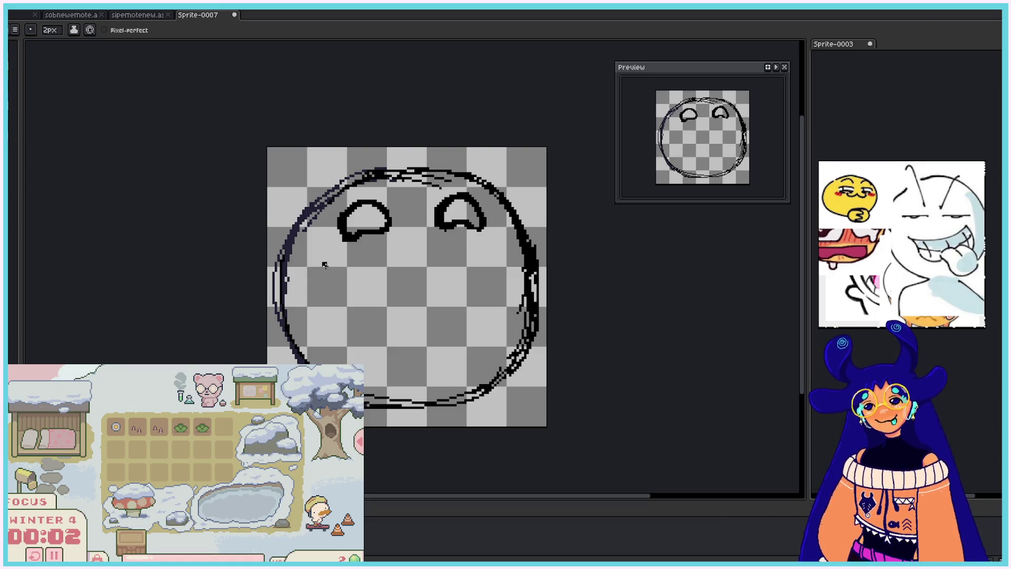
- Draw curved marks beneath the left and right eyes
{"action": "left_click_drag", "start_coordinate": [323, 275], "coordinate": [407, 277]}
{"action": "key", "text": "ctrl+z"}
{"action": "key", "text": "ctrl+y"}
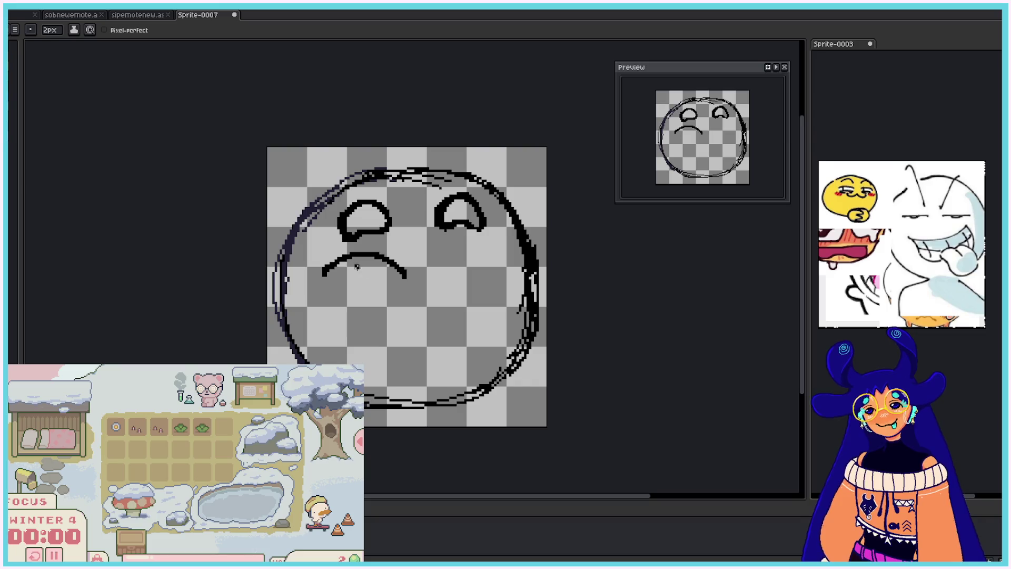
{"action": "mouse_move", "coordinate": [331, 265]}
{"action": "left_mouse_down"}
{"action": "mouse_move", "coordinate": [342, 284]}
{"action": "mouse_move", "coordinate": [379, 257]}
{"action": "left_mouse_up"}
{"action": "mouse_move", "coordinate": [438, 273]}
{"action": "left_mouse_down"}
{"action": "mouse_move", "coordinate": [457, 254]}
{"action": "mouse_move", "coordinate": [509, 270]}
{"action": "left_mouse_up"}
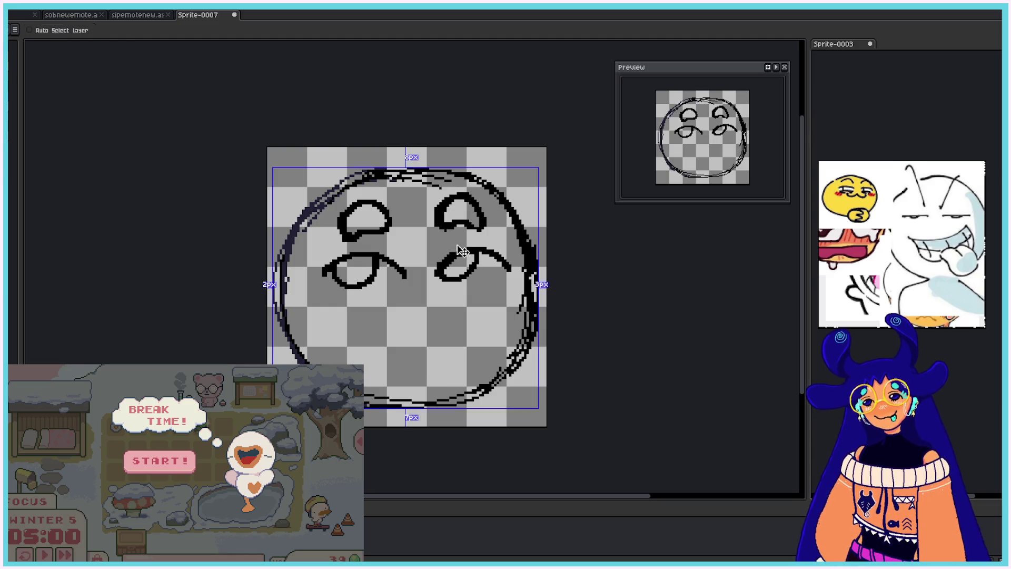
- Rework the cheek stroke under the right eye and add a stroke under the left eye
{"action": "key", "text": "ctrl+z"}
{"action": "mouse_move", "coordinate": [437, 274]}
{"action": "left_mouse_down"}
{"action": "mouse_move", "coordinate": [472, 290]}
{"action": "mouse_move", "coordinate": [493, 283]}
{"action": "left_mouse_up"}
{"action": "key", "text": "ctrl+z"}
{"action": "key", "text": "ctrl+z"}
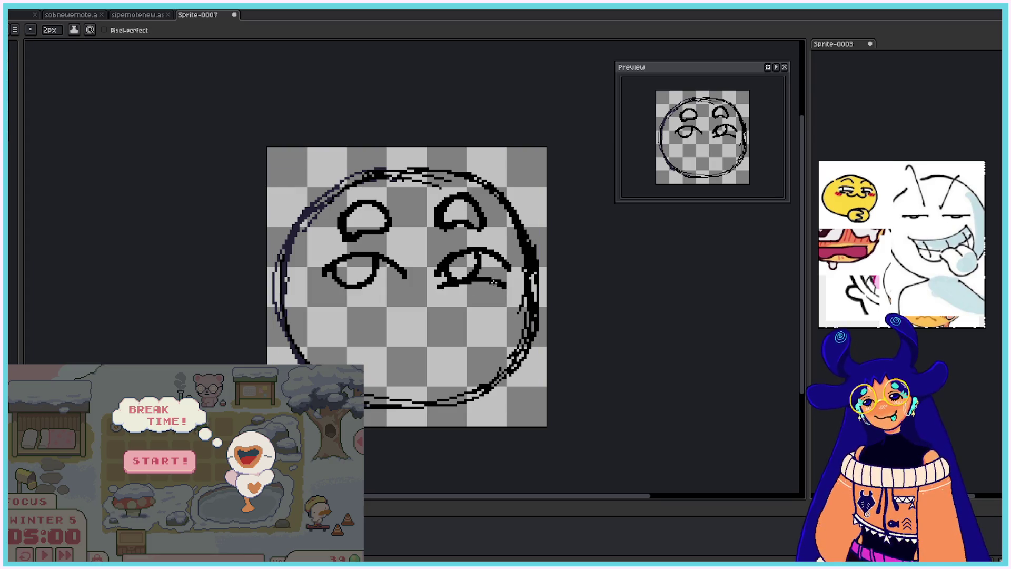
{"action": "left_click_drag", "start_coordinate": [323, 290], "coordinate": [393, 294]}
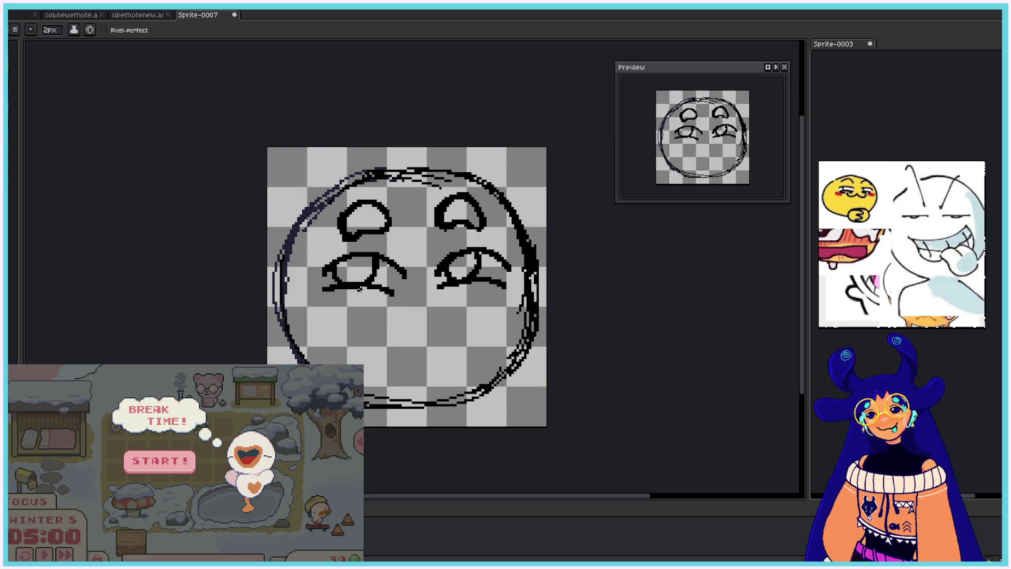
- Try several smile strokes across the lower face, settling on a shallower smile
{"action": "mouse_move", "coordinate": [304, 319]}
{"action": "left_mouse_down"}
{"action": "mouse_move", "coordinate": [387, 331]}
{"action": "mouse_move", "coordinate": [416, 318]}
{"action": "left_mouse_up"}
{"action": "key", "text": "ctrl+z"}
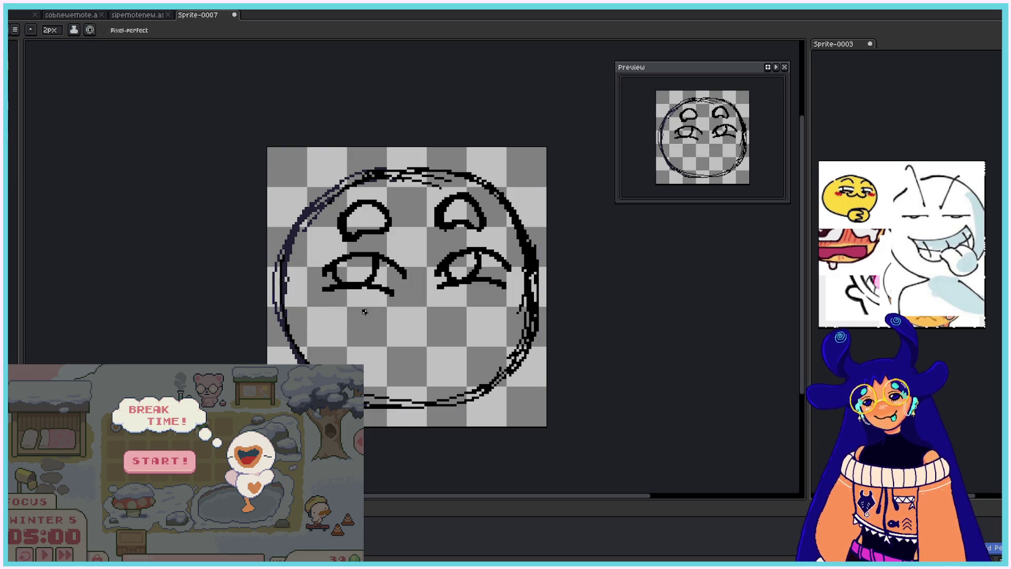
{"action": "left_click_drag", "start_coordinate": [352, 311], "coordinate": [485, 315]}
{"action": "key", "text": "ctrl+z"}
{"action": "left_click_drag", "start_coordinate": [337, 321], "coordinate": [494, 303]}
{"action": "key", "text": "ctrl+z"}
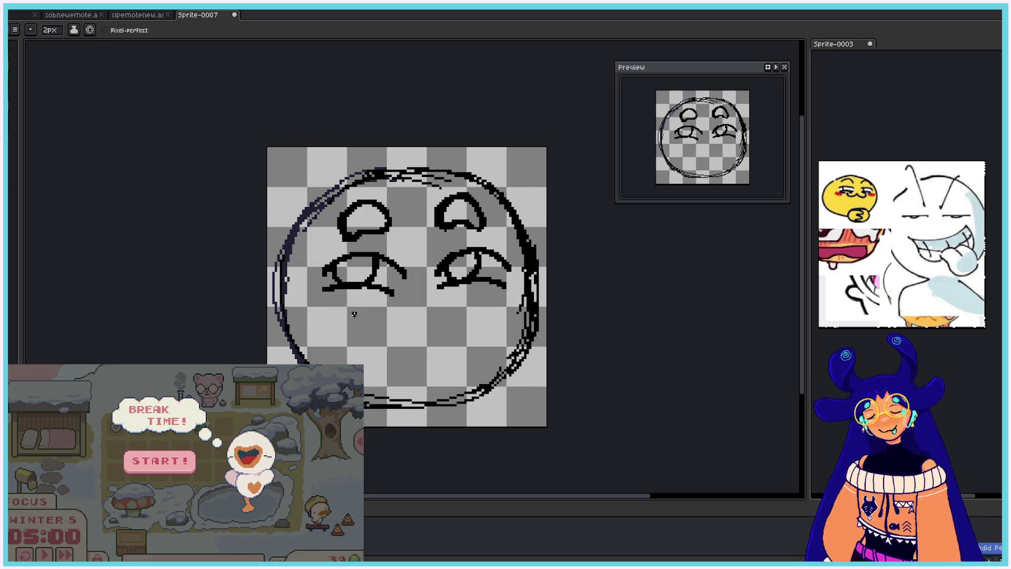
{"action": "mouse_move", "coordinate": [350, 311]}
{"action": "left_mouse_down"}
{"action": "mouse_move", "coordinate": [492, 313]}
{"action": "mouse_move", "coordinate": [496, 304]}
{"action": "mouse_move", "coordinate": [341, 316]}
{"action": "mouse_move", "coordinate": [490, 309]}
{"action": "left_mouse_up"}
{"action": "key", "text": "ctrl+z"}
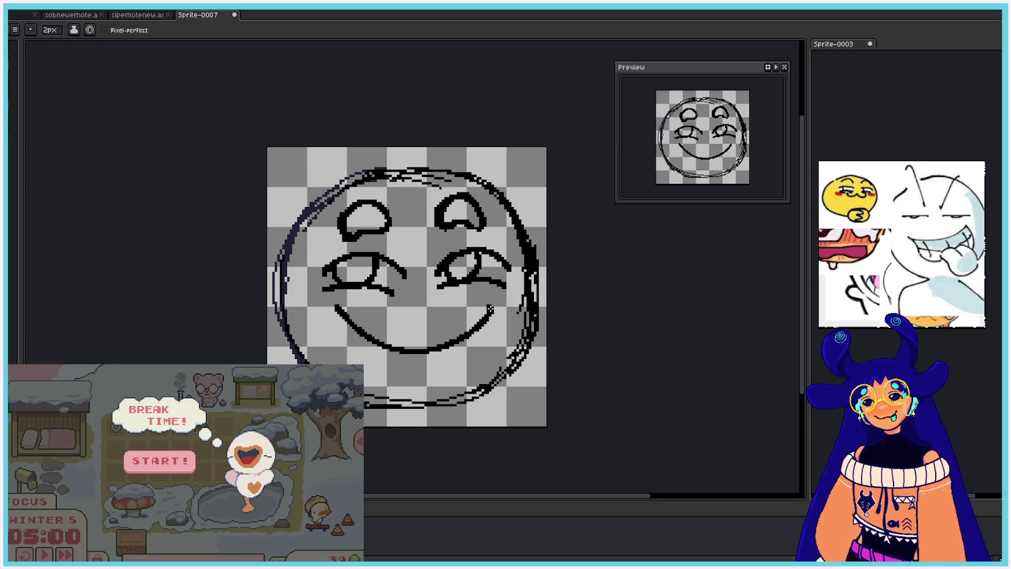
{"action": "mouse_move", "coordinate": [337, 301]}
{"action": "left_mouse_down"}
{"action": "mouse_move", "coordinate": [324, 315]}
{"action": "mouse_move", "coordinate": [478, 327]}
{"action": "left_mouse_up"}
{"action": "key", "text": "ctrl+z"}
{"action": "key", "text": "ctrl+z"}
{"action": "key", "text": "ctrl+z"}
{"action": "left_click_drag", "start_coordinate": [389, 325], "coordinate": [451, 325]}
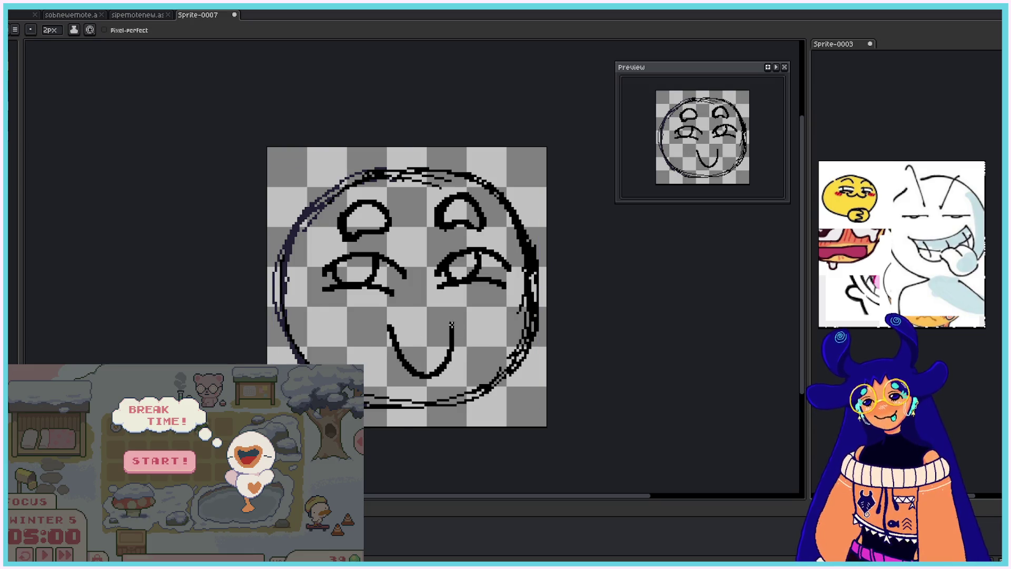
{"action": "key", "text": "ctrl+z"}
{"action": "left_click_drag", "start_coordinate": [380, 325], "coordinate": [452, 315]}
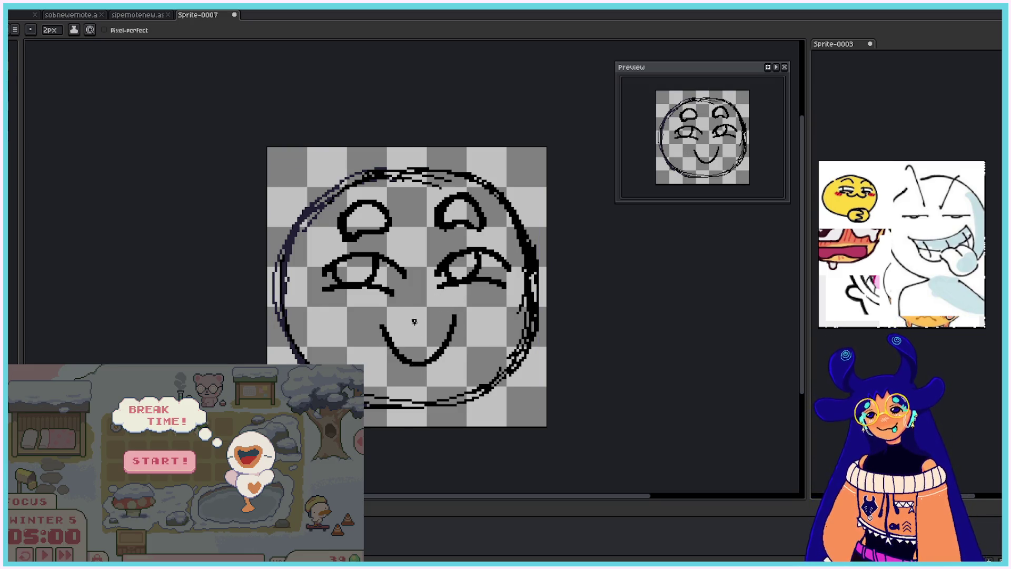
- Experiment with an open toothy smiling mouth, then remove the two leftmost teeth
{"action": "mouse_move", "coordinate": [383, 327]}
{"action": "left_mouse_down"}
{"action": "mouse_move", "coordinate": [454, 313]}
{"action": "mouse_move", "coordinate": [416, 329]}
{"action": "mouse_move", "coordinate": [452, 315]}
{"action": "mouse_move", "coordinate": [419, 368]}
{"action": "mouse_move", "coordinate": [427, 357]}
{"action": "left_mouse_up"}
{"action": "key", "text": "ctrl+z"}
{"action": "left_click_drag", "start_coordinate": [440, 326], "coordinate": [434, 342]}
{"action": "left_click_drag", "start_coordinate": [404, 329], "coordinate": [391, 353]}
{"action": "key", "text": "ctrl+z"}
{"action": "key", "text": "ctrl+z"}
{"action": "key", "text": "ctrl+z"}
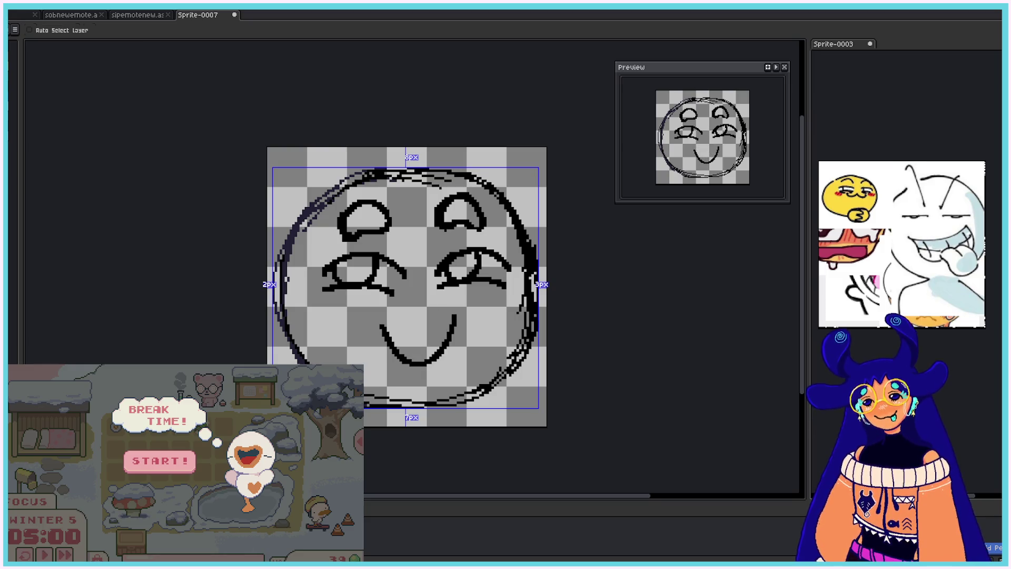
{"action": "mouse_move", "coordinate": [397, 356]}
{"action": "left_mouse_down"}
{"action": "mouse_move", "coordinate": [412, 335]}
{"action": "mouse_move", "coordinate": [374, 325]}
{"action": "mouse_move", "coordinate": [476, 299]}
{"action": "left_mouse_up"}
{"action": "key", "text": "ctrl+z"}
{"action": "key", "text": "ctrl+z"}
{"action": "mouse_move", "coordinate": [400, 362]}
{"action": "left_mouse_down"}
{"action": "mouse_move", "coordinate": [374, 352]}
{"action": "mouse_move", "coordinate": [466, 317]}
{"action": "mouse_move", "coordinate": [409, 363]}
{"action": "mouse_move", "coordinate": [466, 338]}
{"action": "left_mouse_up"}
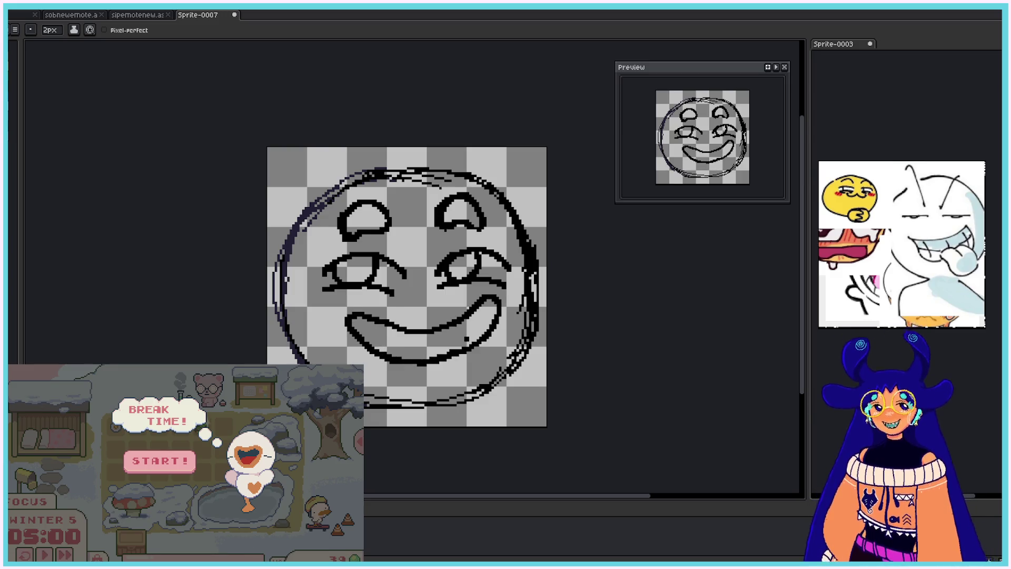
{"action": "mouse_move", "coordinate": [480, 305]}
{"action": "left_mouse_down"}
{"action": "mouse_move", "coordinate": [474, 336]}
{"action": "mouse_move", "coordinate": [413, 362]}
{"action": "left_mouse_up"}
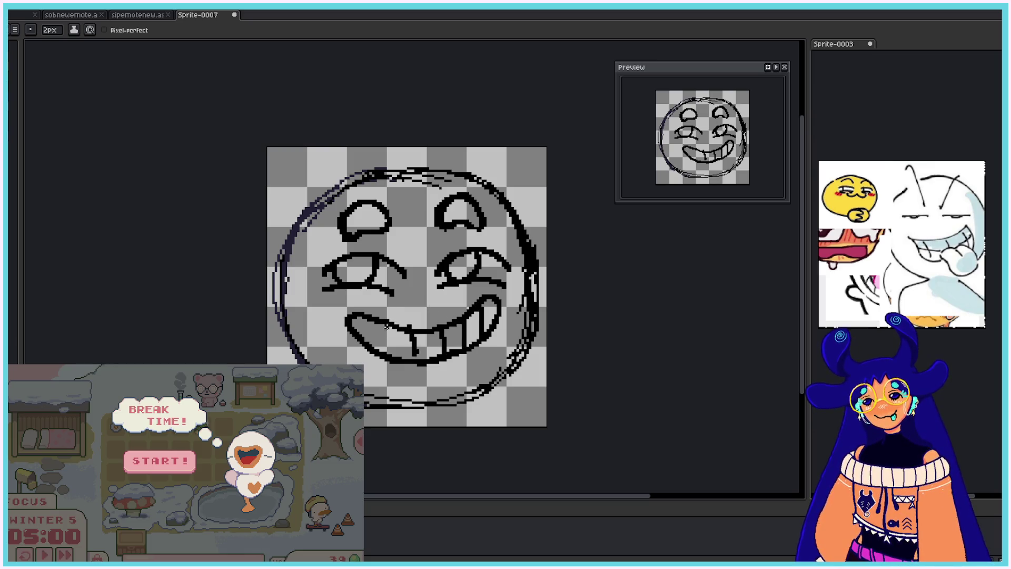
{"action": "left_click_drag", "start_coordinate": [382, 325], "coordinate": [387, 357]}
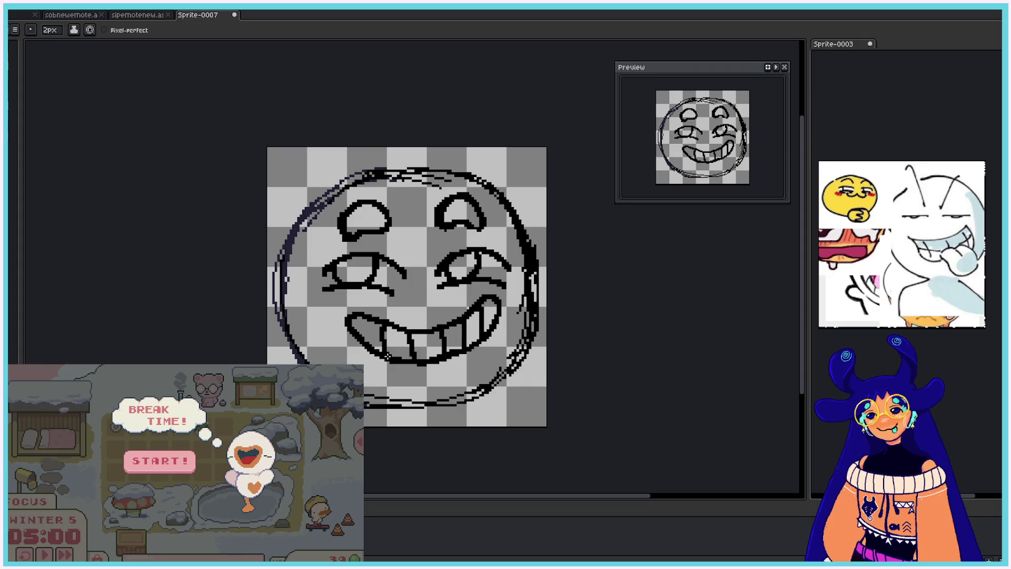
{"action": "left_click_drag", "start_coordinate": [367, 318], "coordinate": [371, 342]}
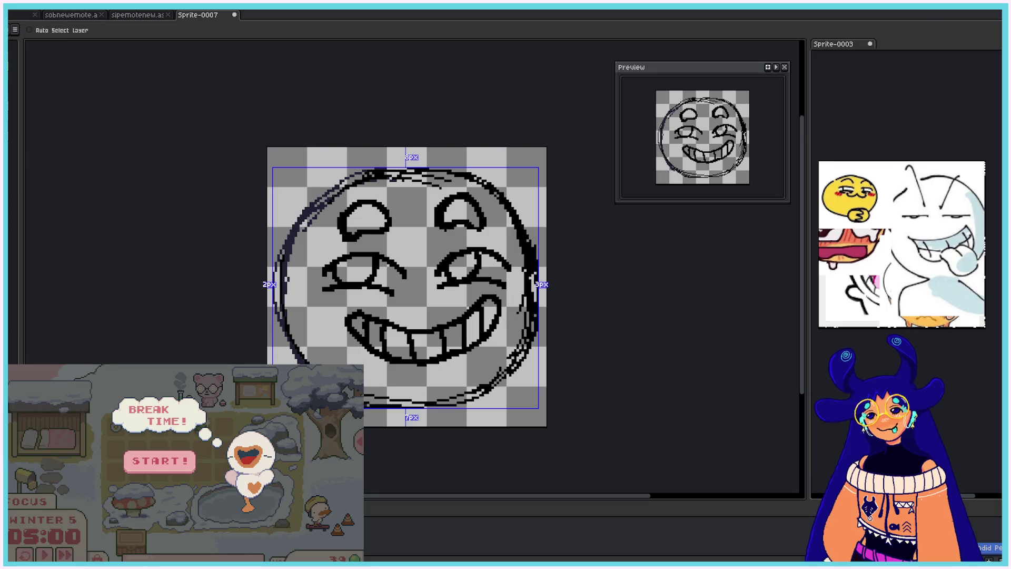
{"action": "key", "text": "ctrl+z"}
{"action": "key", "text": "ctrl+z"}
{"action": "key", "text": "ctrl+z"}
{"action": "key", "text": "ctrl+z"}
{"action": "key", "text": "ctrl+z"}
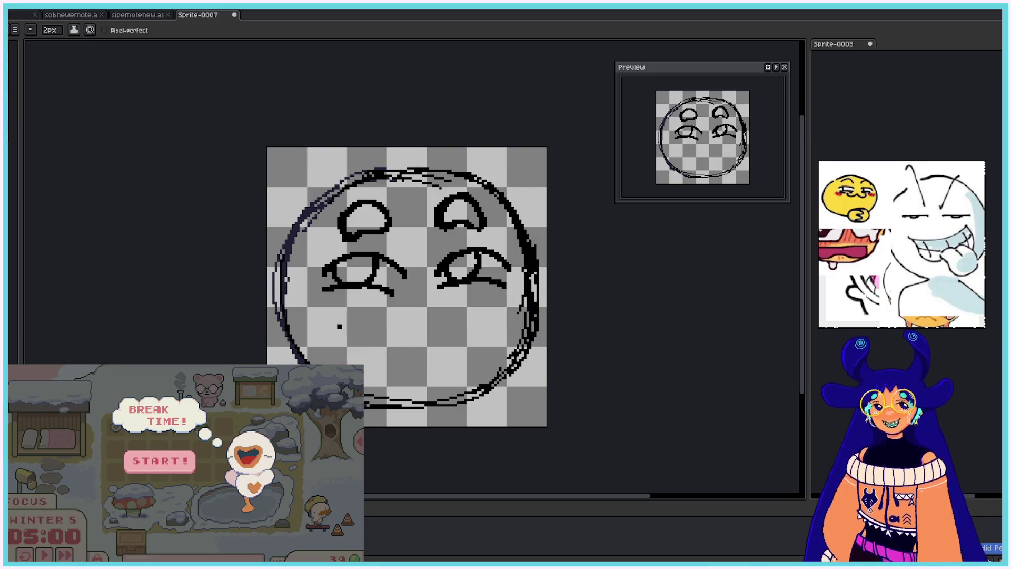
- Draw and repeatedly retry long smile curves below the eyes
{"action": "mouse_move", "coordinate": [314, 306]}
{"action": "left_mouse_down"}
{"action": "mouse_move", "coordinate": [403, 344]}
{"action": "mouse_move", "coordinate": [515, 291]}
{"action": "left_mouse_up"}
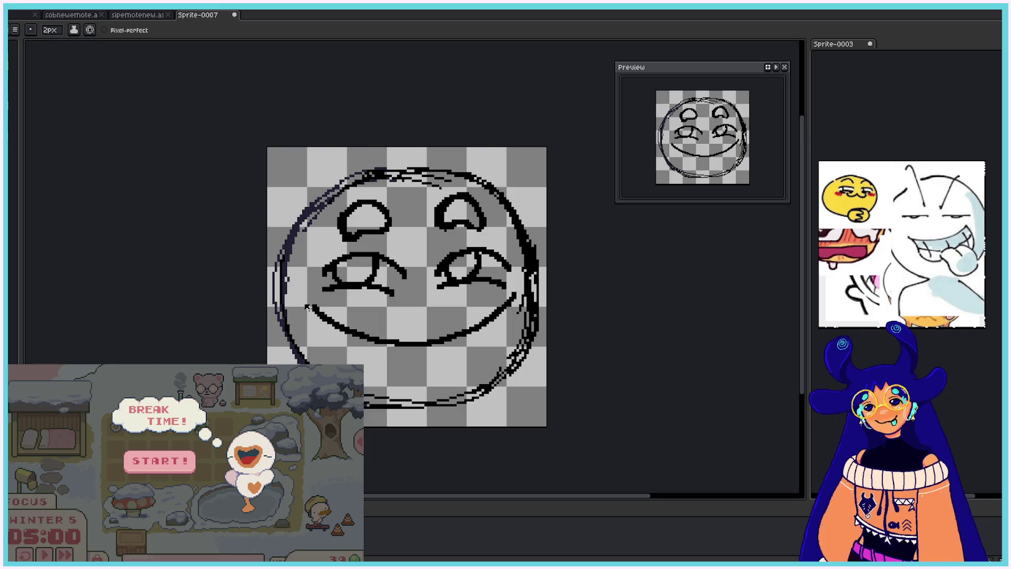
{"action": "mouse_move", "coordinate": [392, 361]}
{"action": "left_mouse_down"}
{"action": "mouse_move", "coordinate": [460, 372]}
{"action": "mouse_move", "coordinate": [467, 354]}
{"action": "left_mouse_up"}
{"action": "key", "text": "ctrl+z"}
{"action": "key", "text": "ctrl+z"}
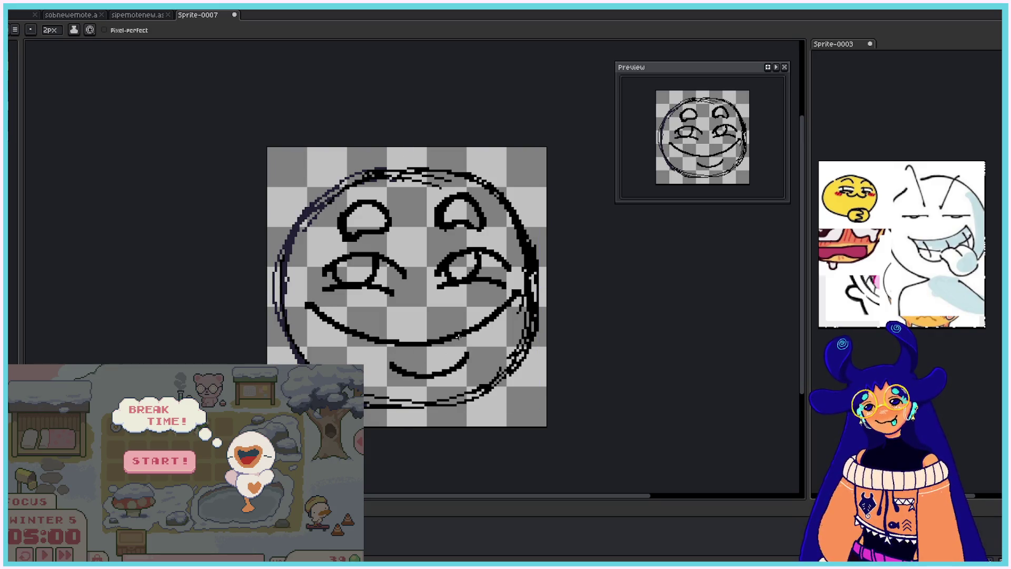
{"action": "key", "text": "ctrl+z"}
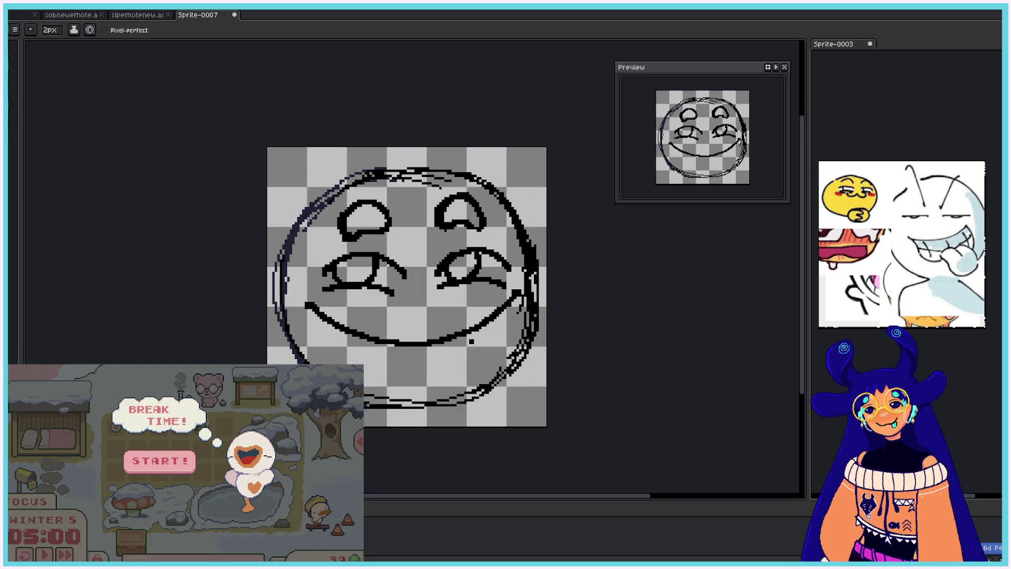
{"action": "key", "text": "ctrl+z"}
{"action": "key", "text": "ctrl+z"}
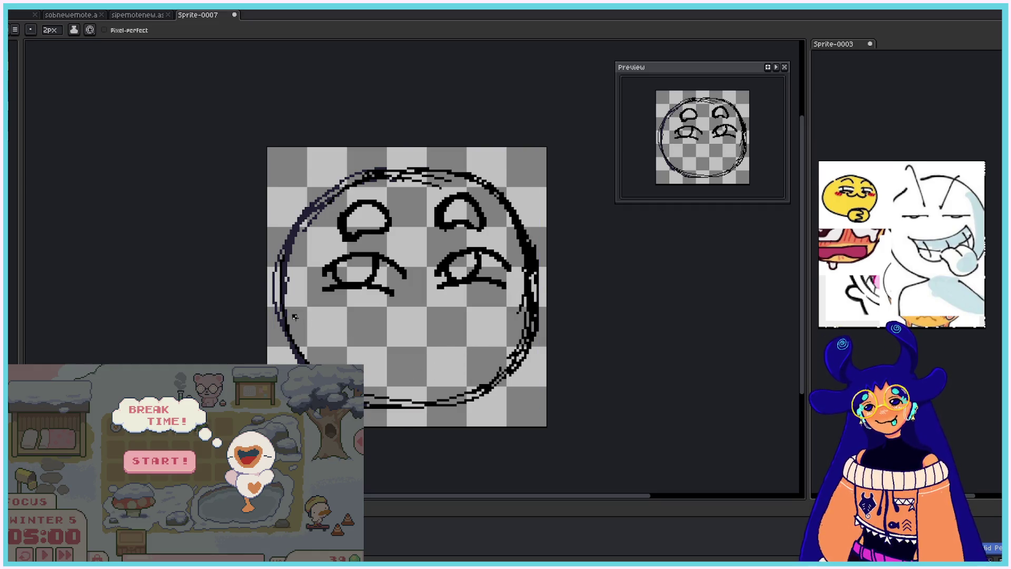
{"action": "mouse_move", "coordinate": [295, 316]}
{"action": "left_mouse_down"}
{"action": "mouse_move", "coordinate": [379, 337]}
{"action": "mouse_move", "coordinate": [508, 310]}
{"action": "left_mouse_up"}
{"action": "key", "text": "ctrl+z"}
{"action": "mouse_move", "coordinate": [351, 331]}
{"action": "left_mouse_down"}
{"action": "mouse_move", "coordinate": [426, 324]}
{"action": "mouse_move", "coordinate": [460, 299]}
{"action": "mouse_move", "coordinate": [370, 341]}
{"action": "mouse_move", "coordinate": [419, 303]}
{"action": "mouse_move", "coordinate": [492, 315]}
{"action": "left_mouse_up"}
{"action": "key", "text": "ctrl+z"}
{"action": "key", "text": "ctrl+z"}
{"action": "key", "text": "ctrl+z"}
{"action": "key", "text": "ctrl+z"}
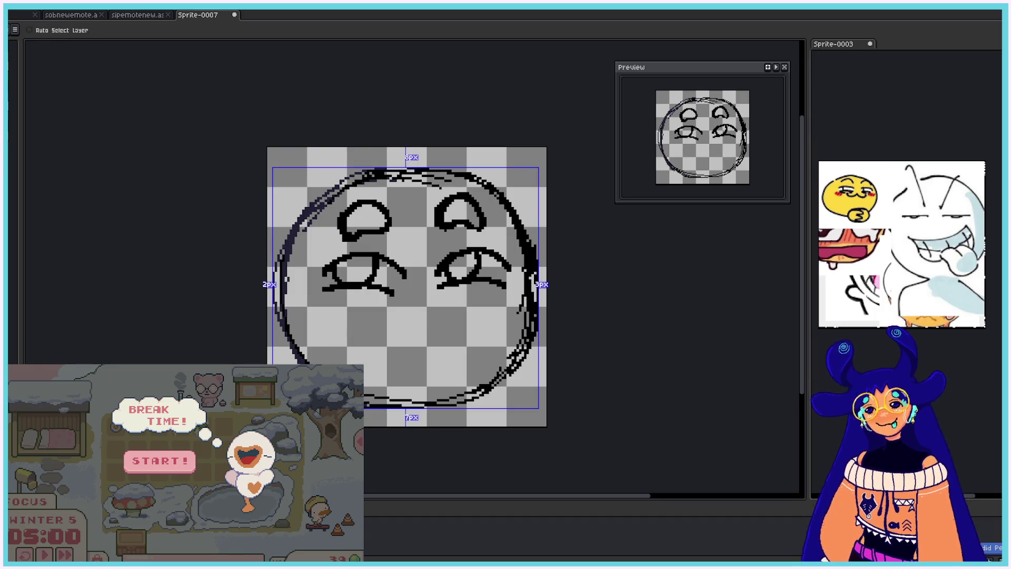
{"action": "mouse_move", "coordinate": [348, 324]}
{"action": "left_mouse_down"}
{"action": "mouse_move", "coordinate": [474, 296]}
{"action": "mouse_move", "coordinate": [477, 348]}
{"action": "mouse_move", "coordinate": [500, 328]}
{"action": "left_mouse_up"}
{"action": "key", "text": "ctrl+z"}
{"action": "key", "text": "ctrl+z"}
- Undo the w-shaped mouth strokes and draw a wide smile arc across the lower face
{"action": "mouse_move", "coordinate": [420, 305]}
{"action": "left_mouse_down"}
{"action": "mouse_move", "coordinate": [442, 338]}
{"action": "mouse_move", "coordinate": [491, 328]}
{"action": "left_mouse_up"}
{"action": "mouse_move", "coordinate": [421, 311]}
{"action": "left_mouse_down"}
{"action": "mouse_move", "coordinate": [446, 344]}
{"action": "mouse_move", "coordinate": [488, 326]}
{"action": "left_mouse_up"}
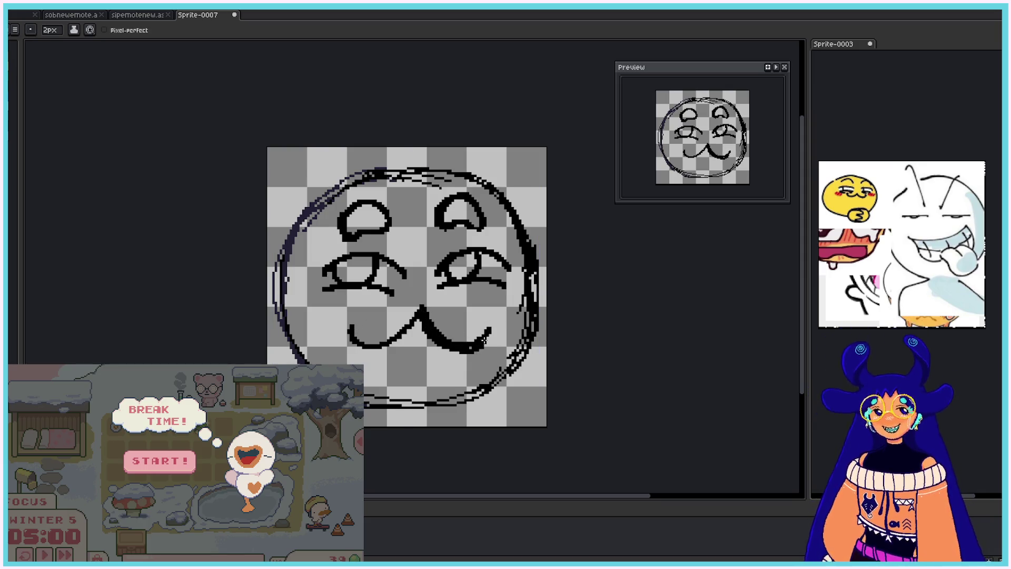
{"action": "key", "text": "ctrl+z"}
{"action": "left_click_drag", "start_coordinate": [428, 333], "coordinate": [464, 350]}
{"action": "key", "text": "ctrl+z"}
{"action": "mouse_move", "coordinate": [351, 337]}
{"action": "left_mouse_down"}
{"action": "mouse_move", "coordinate": [405, 339]}
{"action": "mouse_move", "coordinate": [421, 318]}
{"action": "left_mouse_up"}
{"action": "key", "text": "ctrl+z"}
{"action": "key", "text": "ctrl+z"}
{"action": "key", "text": "ctrl+z"}
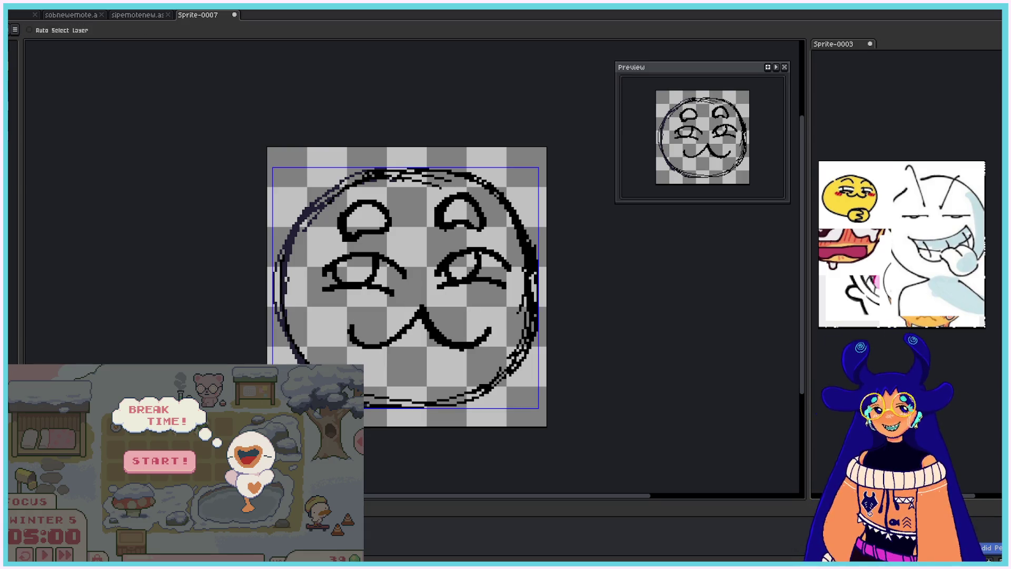
{"action": "key", "text": "ctrl+z"}
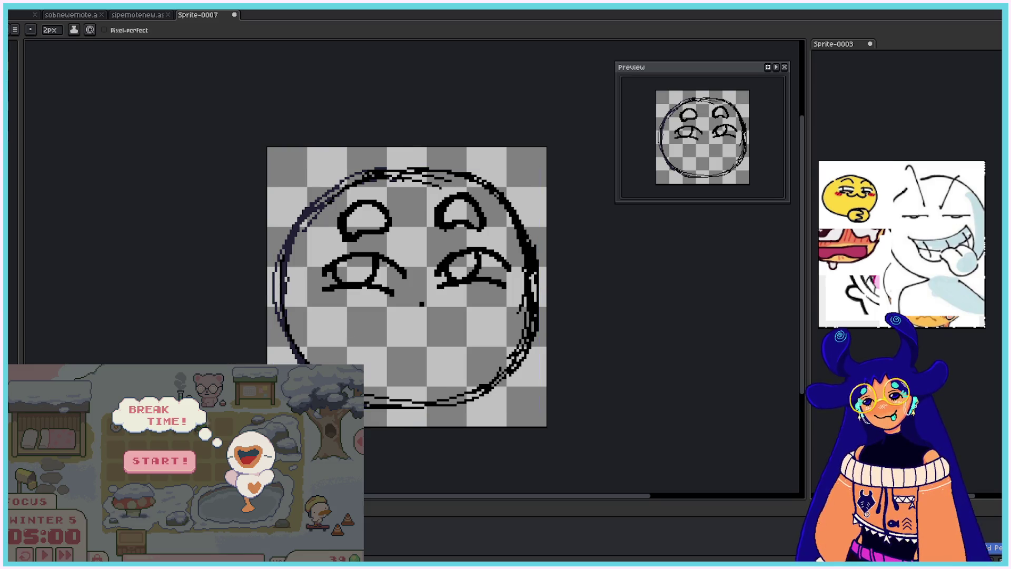
{"action": "mouse_move", "coordinate": [302, 294]}
{"action": "left_mouse_down"}
{"action": "mouse_move", "coordinate": [358, 315]}
{"action": "mouse_move", "coordinate": [407, 293]}
{"action": "mouse_move", "coordinate": [308, 302]}
{"action": "mouse_move", "coordinate": [380, 320]}
{"action": "mouse_move", "coordinate": [495, 312]}
{"action": "mouse_move", "coordinate": [521, 276]}
{"action": "left_mouse_up"}
{"action": "key", "text": "ctrl+z"}
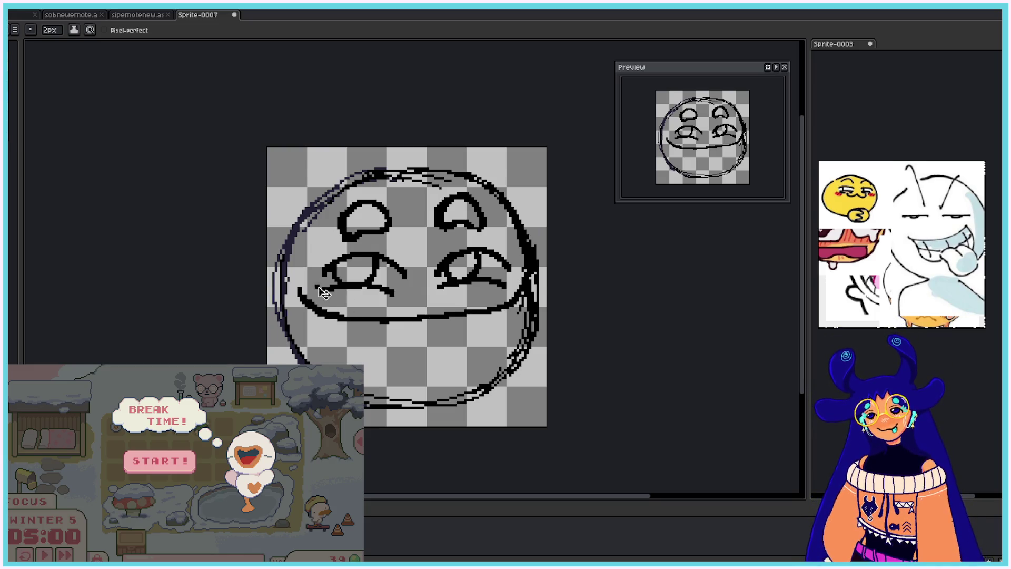
- Touch up the smile's left end and draw the rounded right ear, discarding a left-ear attempt
{"action": "left_click_drag", "start_coordinate": [301, 290], "coordinate": [331, 320]}
{"action": "mouse_move", "coordinate": [305, 210]}
{"action": "left_mouse_down"}
{"action": "mouse_move", "coordinate": [303, 166]}
{"action": "mouse_move", "coordinate": [336, 193]}
{"action": "mouse_move", "coordinate": [316, 153]}
{"action": "mouse_move", "coordinate": [336, 193]}
{"action": "mouse_move", "coordinate": [320, 158]}
{"action": "mouse_move", "coordinate": [315, 196]}
{"action": "mouse_move", "coordinate": [295, 205]}
{"action": "left_mouse_up"}
{"action": "key", "text": "ctrl+z"}
{"action": "key", "text": "ctrl+z"}
{"action": "key", "text": "ctrl+z"}
{"action": "key", "text": "ctrl+z"}
{"action": "key", "text": "v"}
{"action": "key", "text": "b"}
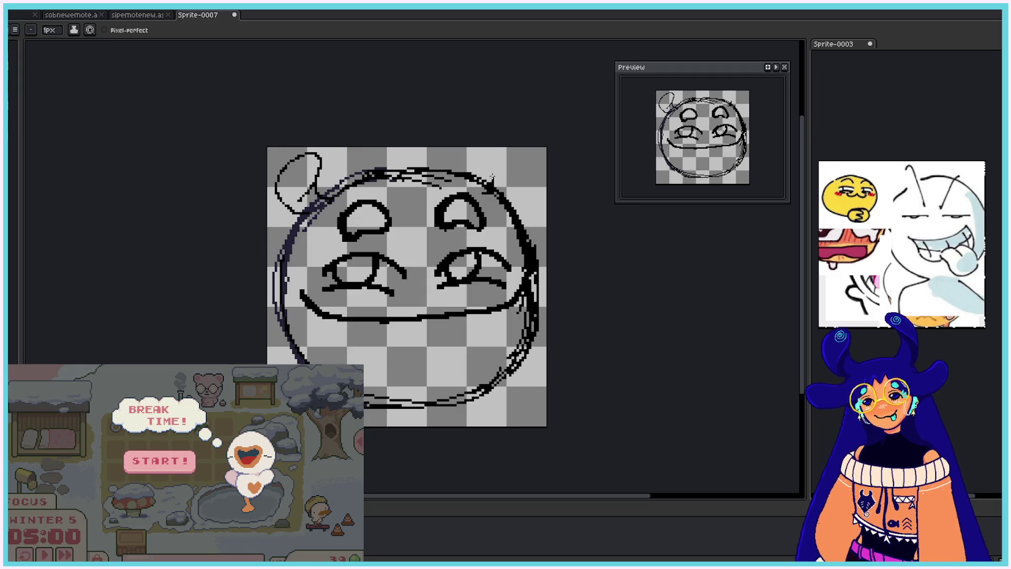
{"action": "left_click_drag", "start_coordinate": [493, 177], "coordinate": [524, 209]}
{"action": "left_click_drag", "start_coordinate": [482, 159], "coordinate": [513, 182]}
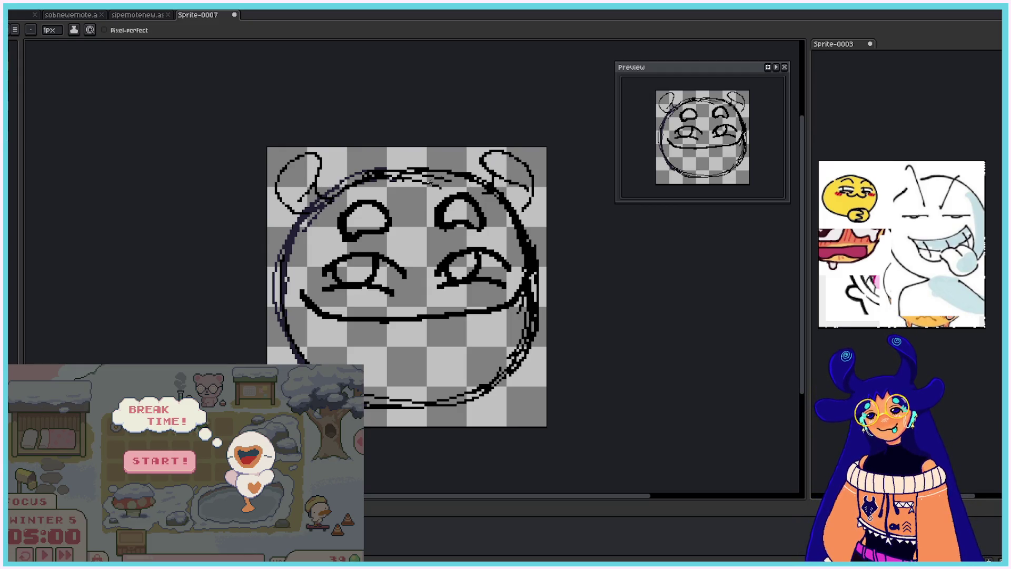
- Add a zigzag hair tuft on the forehead and retrace the head top, right side and left ear
{"action": "left_click_drag", "start_coordinate": [380, 203], "coordinate": [434, 196]}
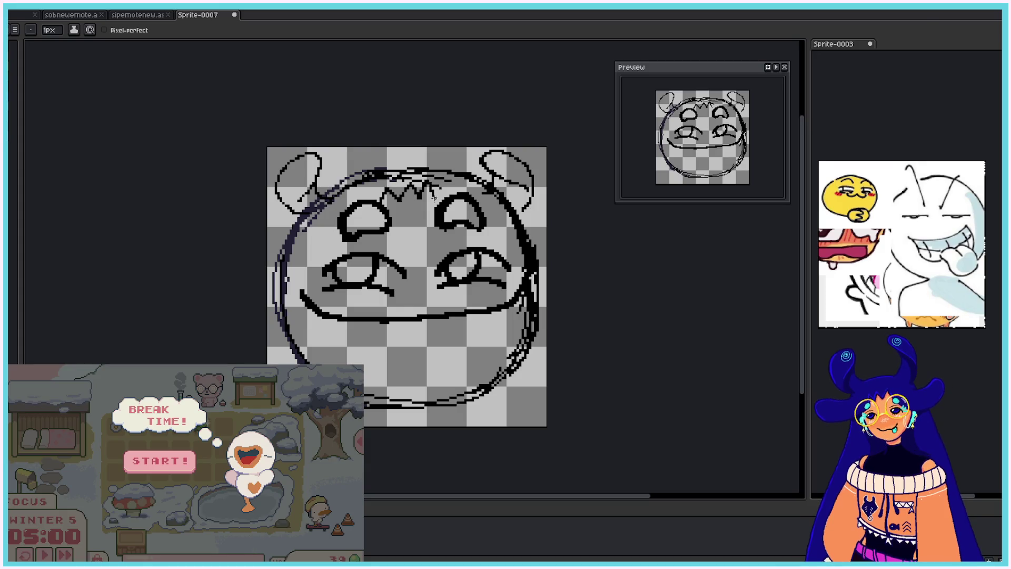
{"action": "mouse_move", "coordinate": [376, 173]}
{"action": "left_mouse_down"}
{"action": "mouse_move", "coordinate": [438, 164]}
{"action": "mouse_move", "coordinate": [492, 181]}
{"action": "left_mouse_up"}
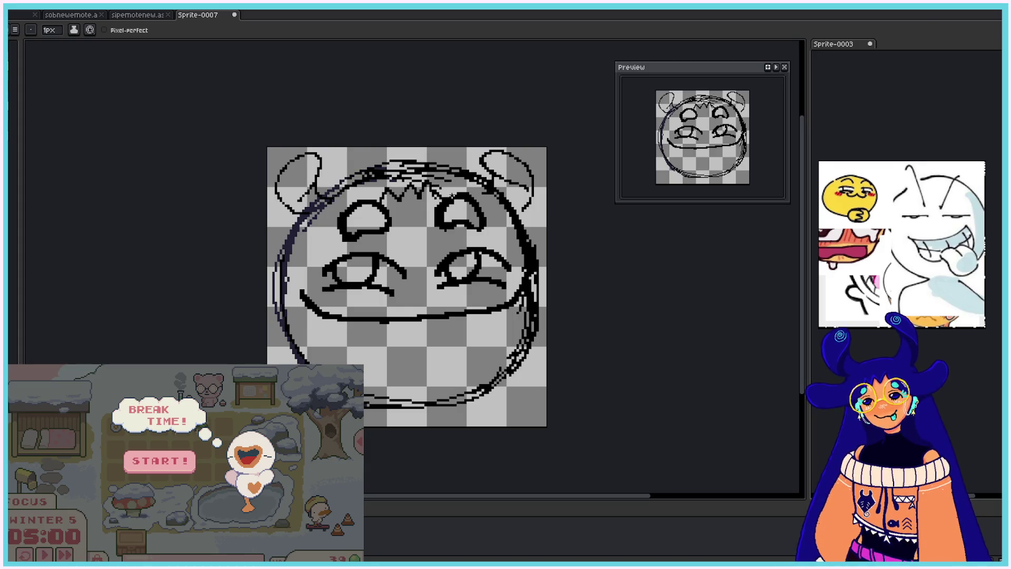
{"action": "mouse_move", "coordinate": [484, 216]}
{"action": "left_mouse_down"}
{"action": "mouse_move", "coordinate": [542, 179]}
{"action": "mouse_move", "coordinate": [530, 216]}
{"action": "left_mouse_up"}
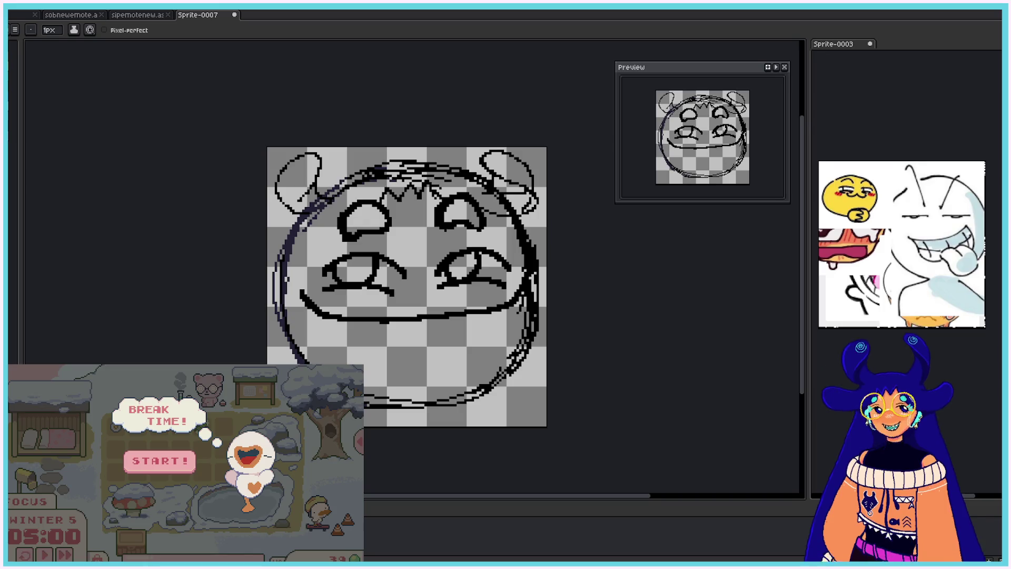
{"action": "mouse_move", "coordinate": [368, 205]}
{"action": "left_mouse_down"}
{"action": "mouse_move", "coordinate": [279, 232]}
{"action": "mouse_move", "coordinate": [315, 215]}
{"action": "left_mouse_up"}
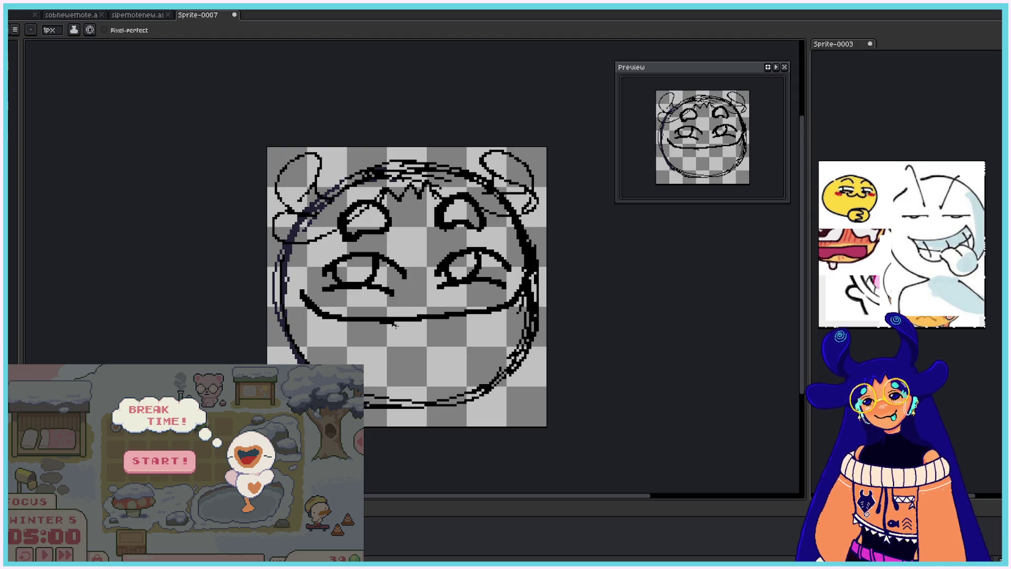
- Set the pencil to 2px and undo the small stroke under the mouth
{"action": "left_click_drag", "start_coordinate": [394, 325], "coordinate": [409, 321]}
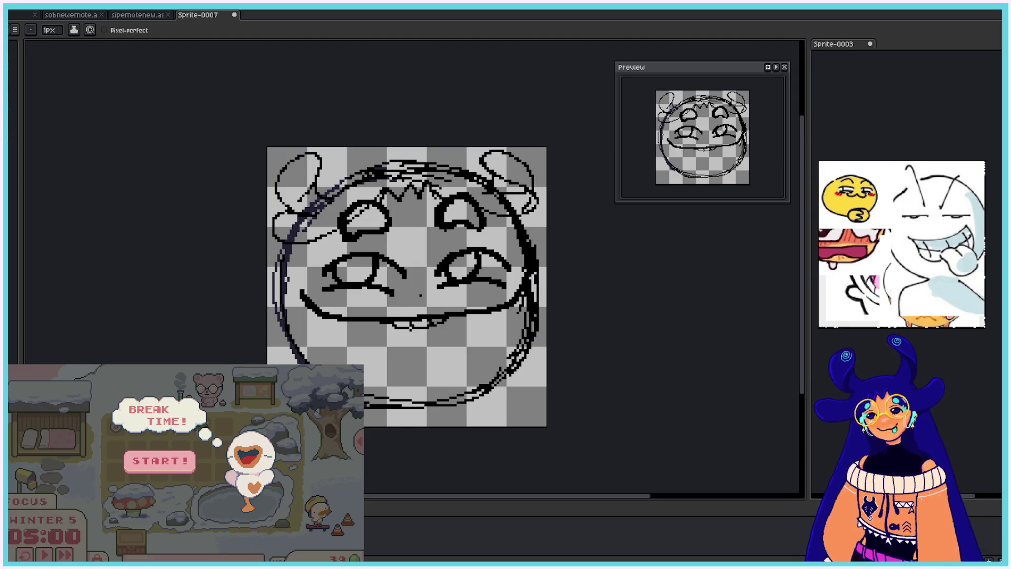
{"action": "left_click", "coordinate": [49, 30]}
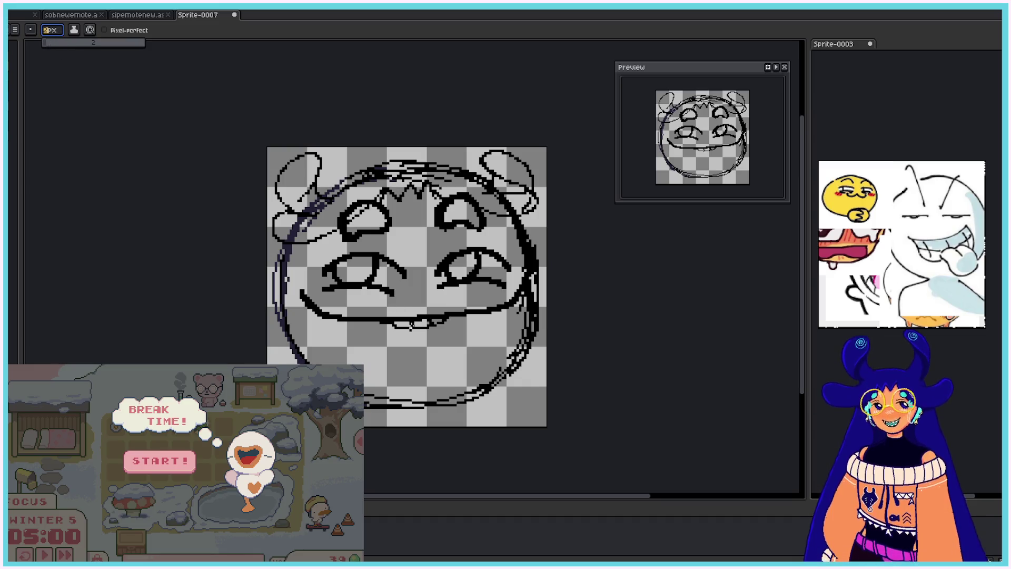
{"action": "left_click", "coordinate": [411, 324]}
{"action": "key", "text": "v"}
{"action": "key", "text": "ctrl+z"}
{"action": "key", "text": "b"}
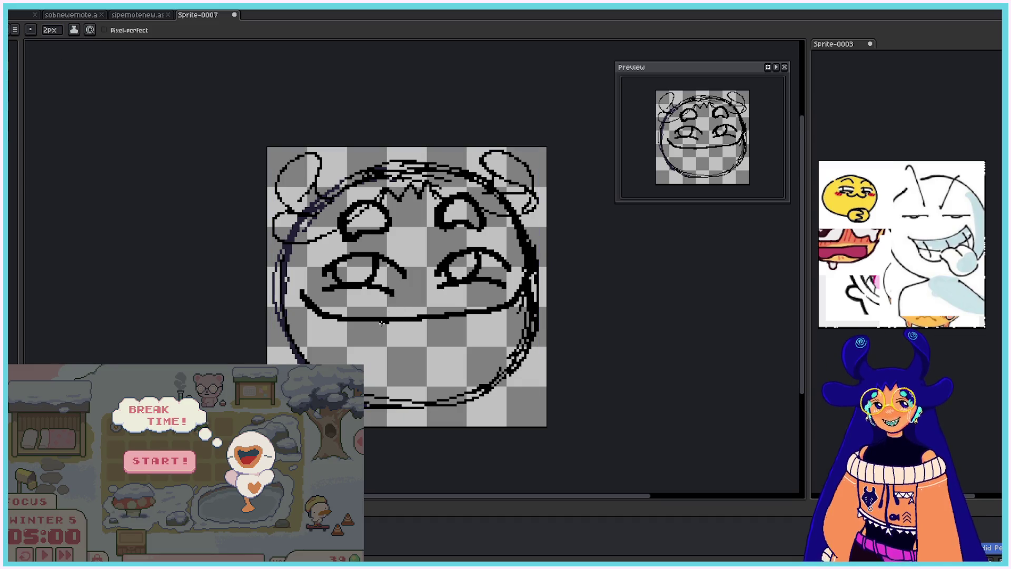
- Try drawing a curved tongue below the mouth, then undo all the tongue strokes
{"action": "mouse_move", "coordinate": [379, 320]}
{"action": "left_mouse_down"}
{"action": "mouse_move", "coordinate": [449, 314]}
{"action": "mouse_move", "coordinate": [423, 319]}
{"action": "mouse_move", "coordinate": [467, 359]}
{"action": "left_mouse_up"}
{"action": "key", "text": "ctrl+z"}
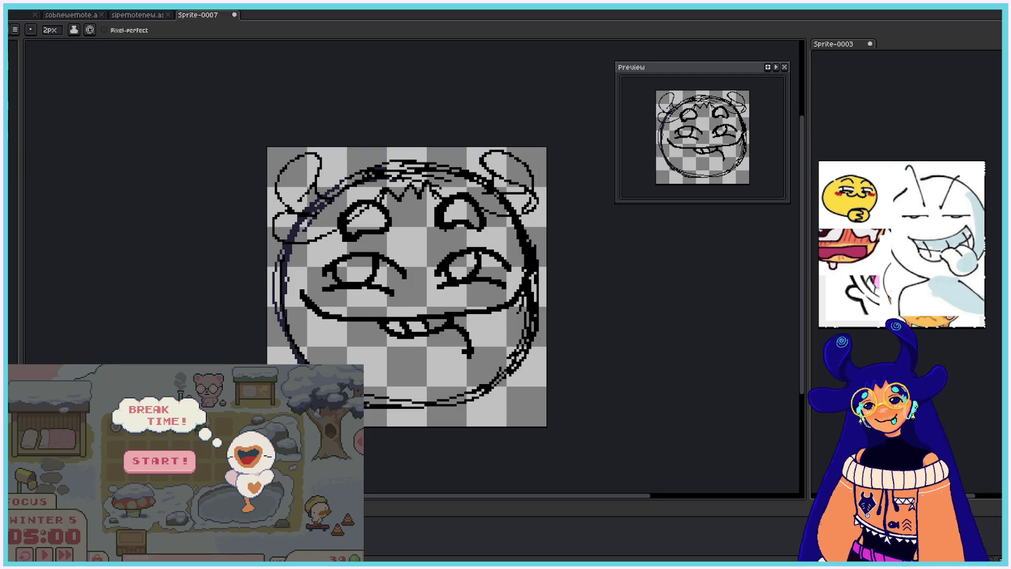
{"action": "key", "text": "ctrl+z"}
{"action": "left_click_drag", "start_coordinate": [451, 320], "coordinate": [458, 347]}
{"action": "key", "text": "ctrl+z"}
{"action": "key", "text": "ctrl+z"}
{"action": "key", "text": "ctrl+z"}
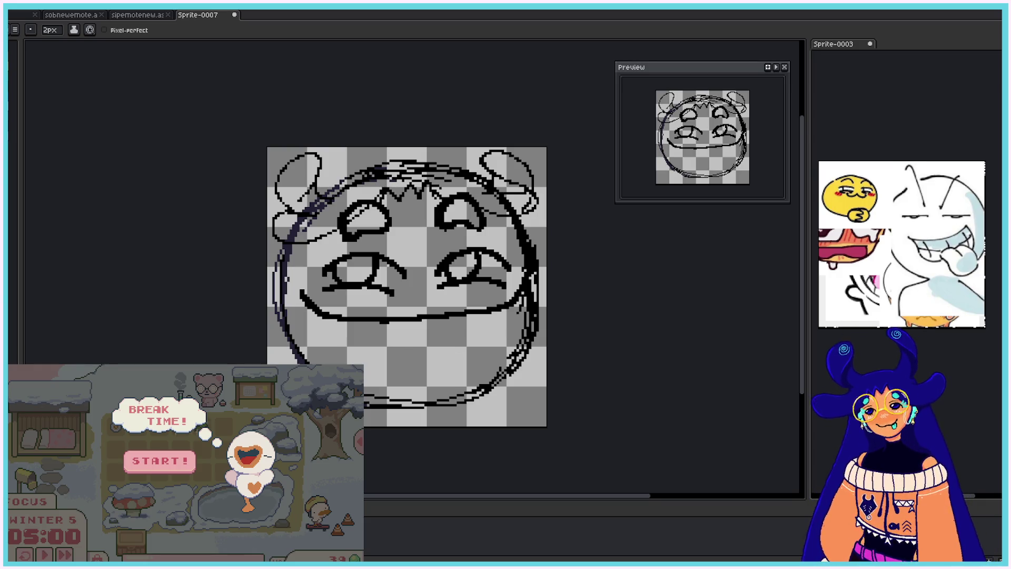
{"action": "left_click", "coordinate": [186, 469]}
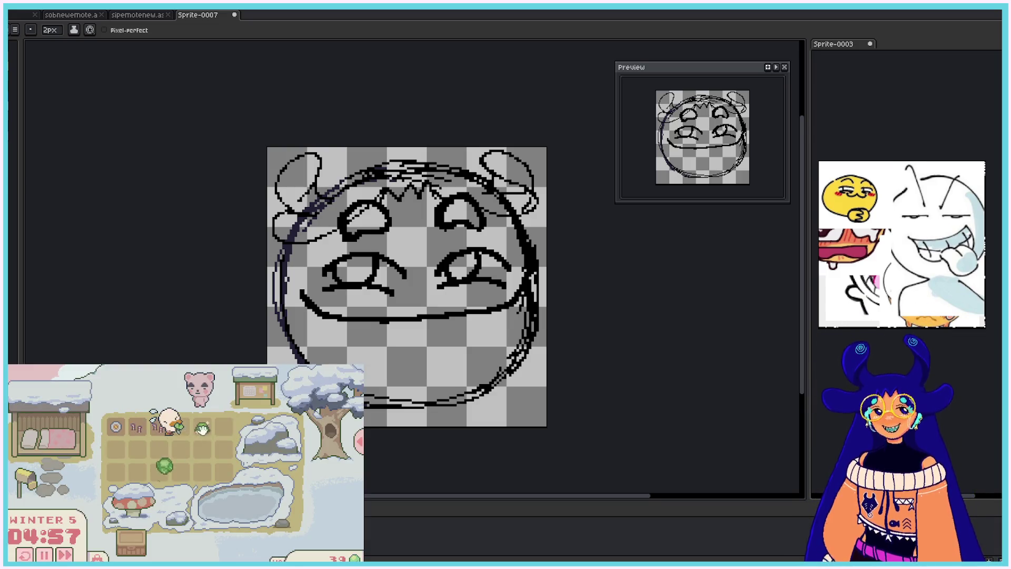
{"action": "left_click", "coordinate": [142, 547]}
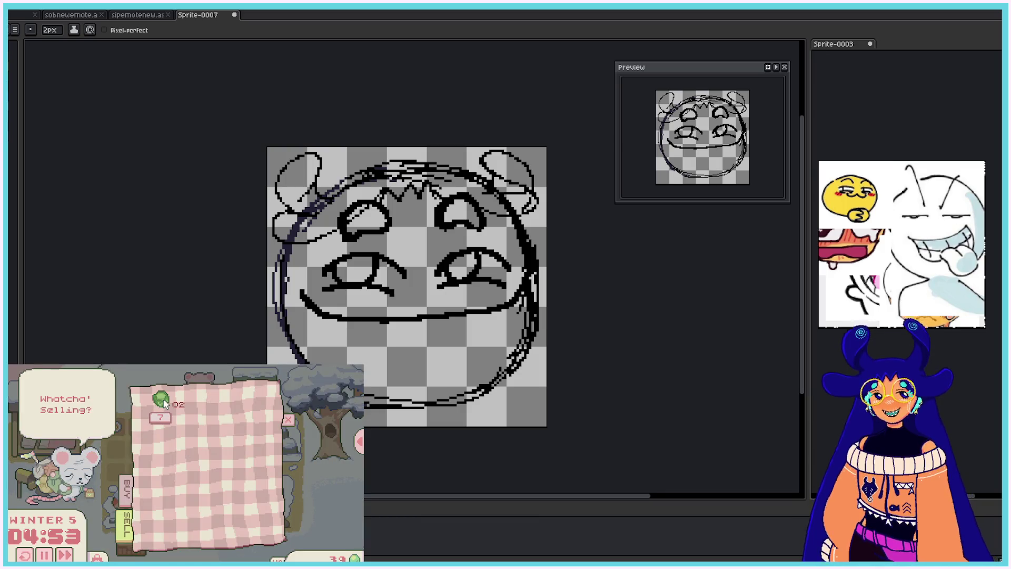
{"action": "left_click", "coordinate": [164, 403]}
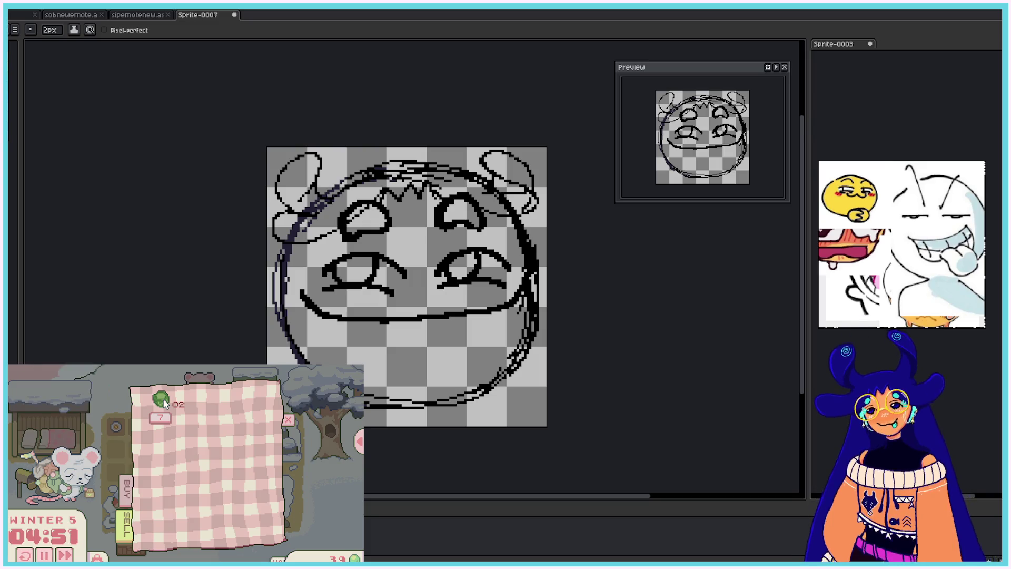
{"action": "left_click", "coordinate": [287, 420]}
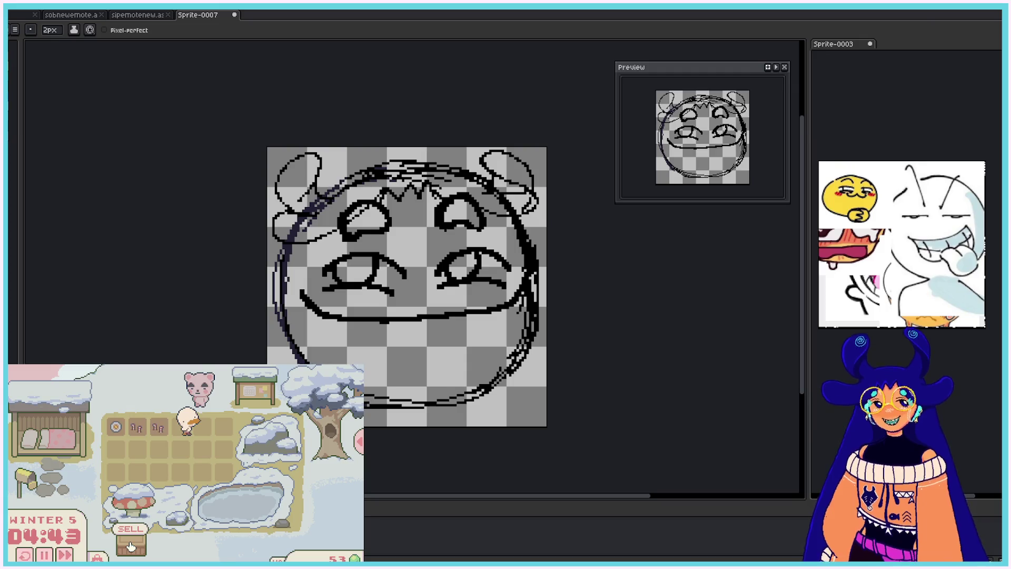
{"action": "left_click", "coordinate": [97, 557]}
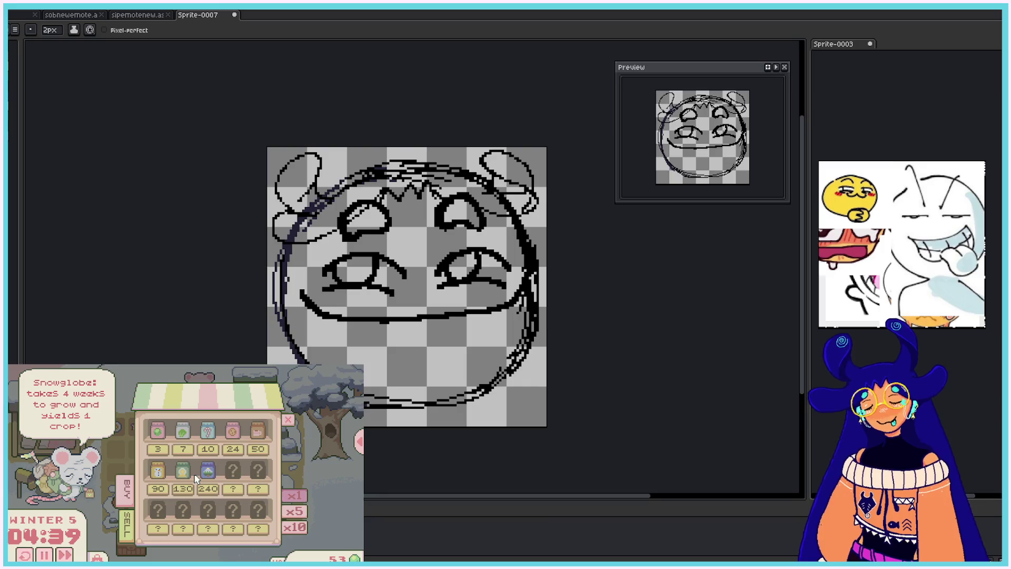
{"action": "mouse_move", "coordinate": [253, 441]}
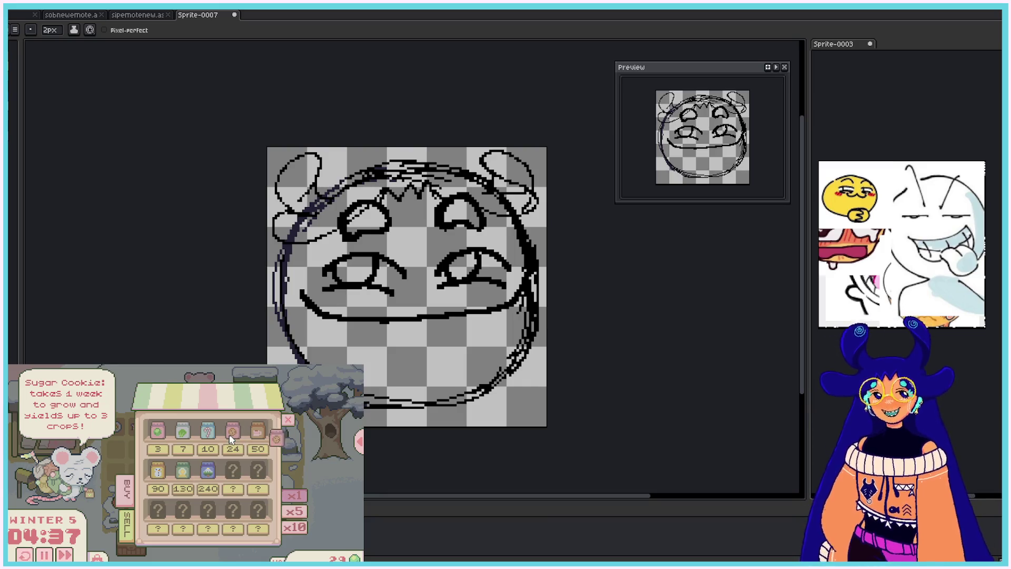
{"action": "mouse_move", "coordinate": [176, 437]}
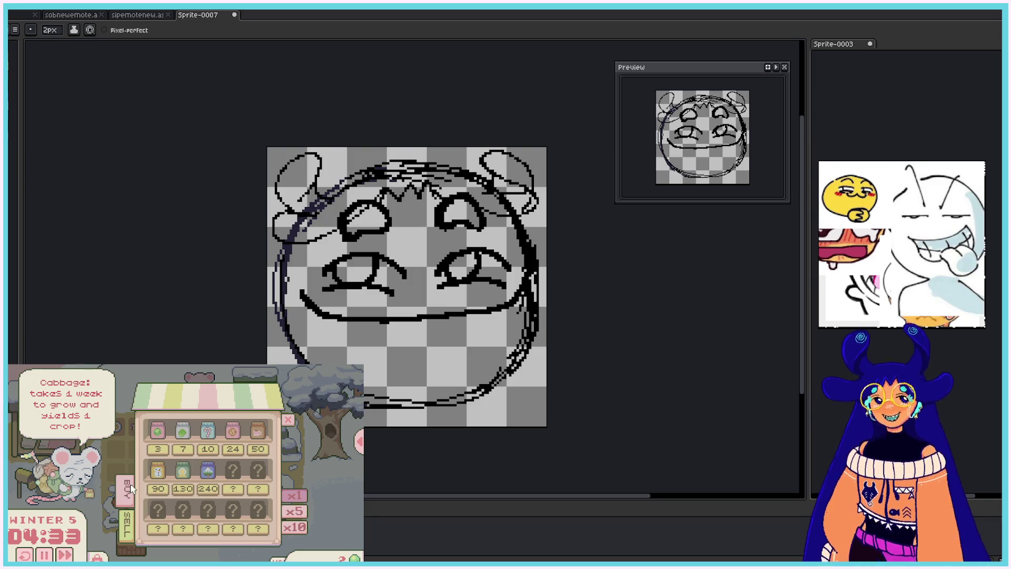
{"action": "left_click", "coordinate": [293, 428]}
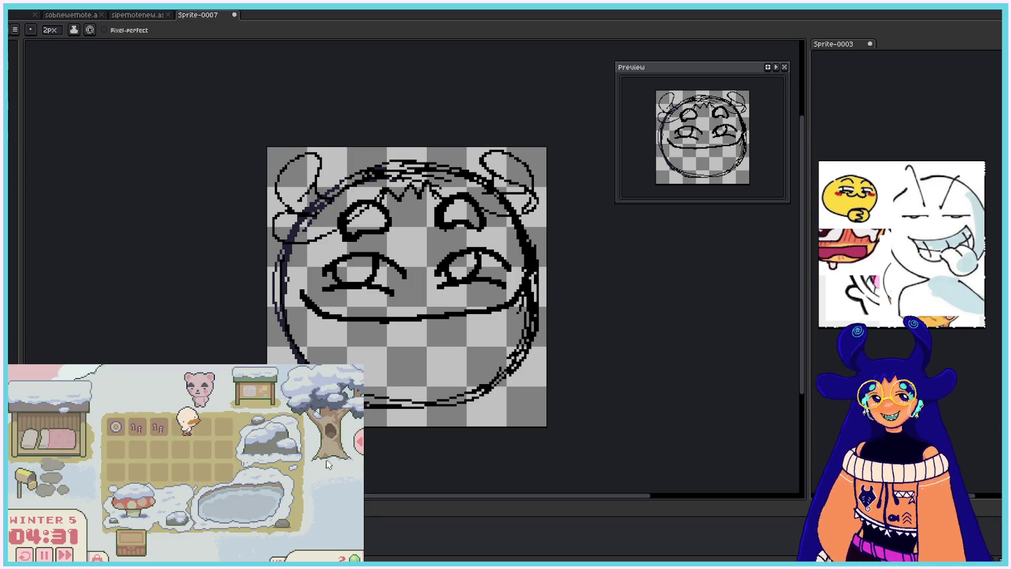
{"action": "left_click", "coordinate": [353, 444]}
{"action": "left_click", "coordinate": [349, 513]}
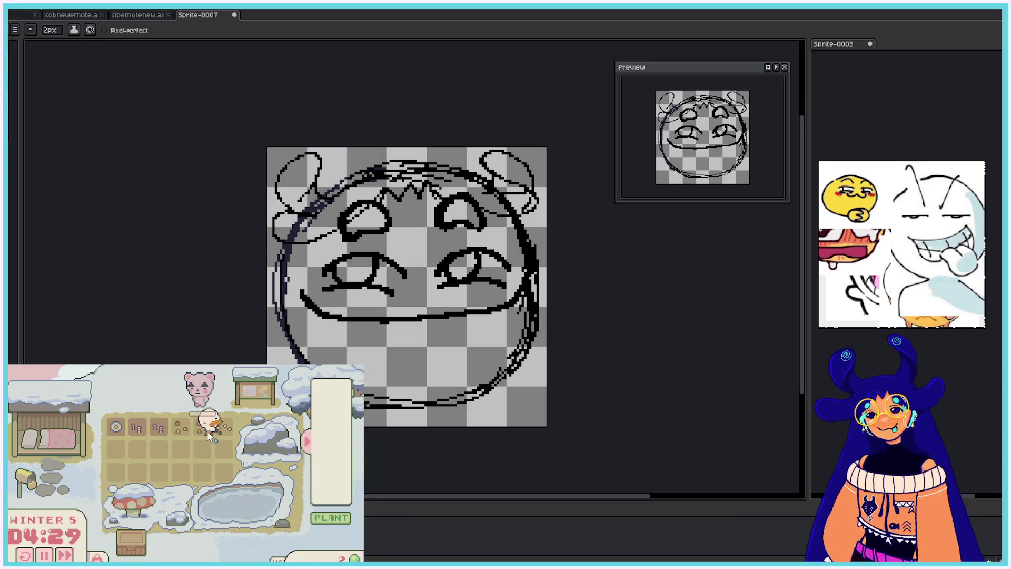
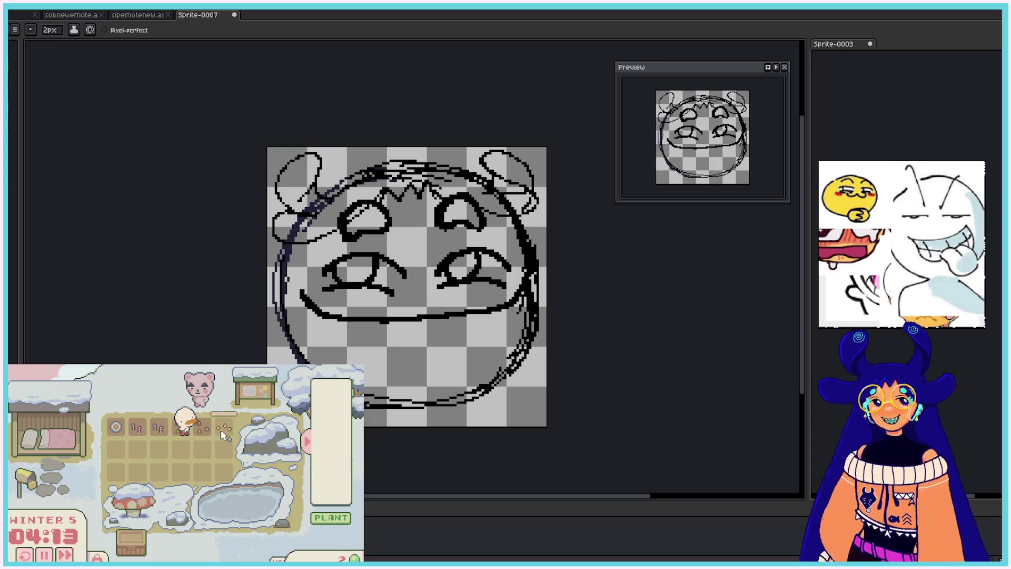
- Compare the face sketch against the sipping and crying emote references
{"action": "left_click", "coordinate": [213, 461]}
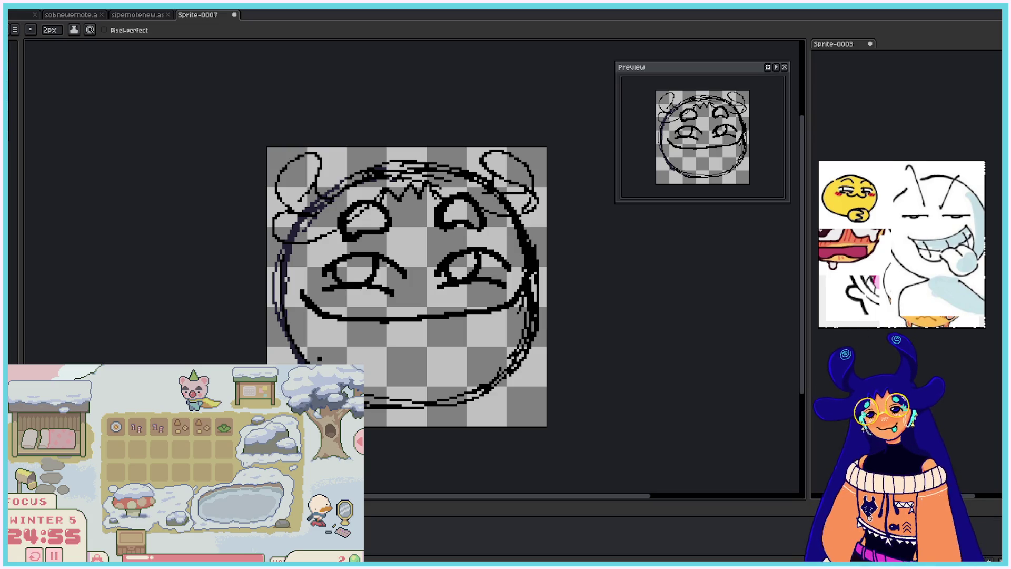
{"action": "left_click", "coordinate": [138, 15]}
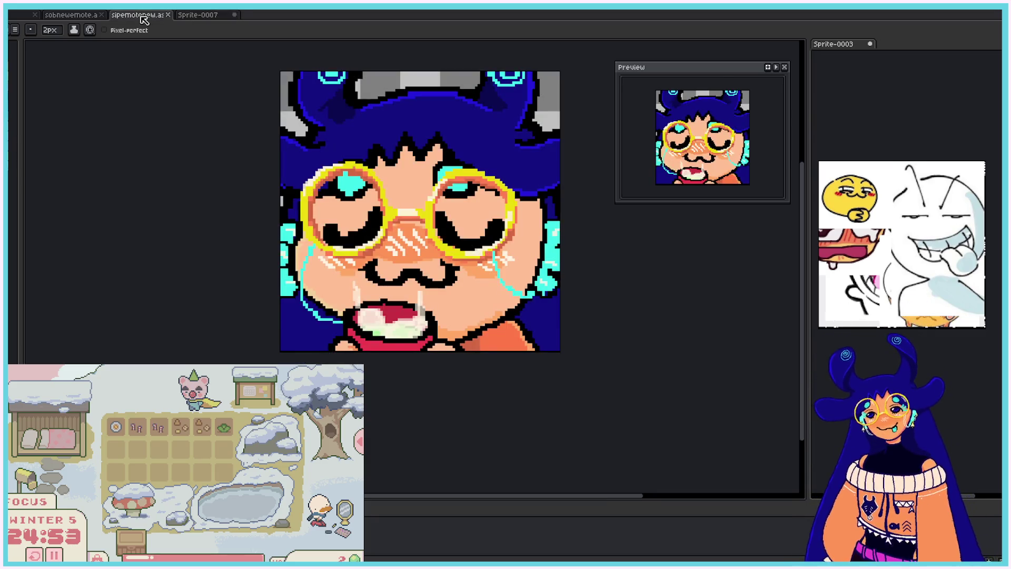
{"action": "left_click_drag", "start_coordinate": [804, 279], "coordinate": [802, 206]}
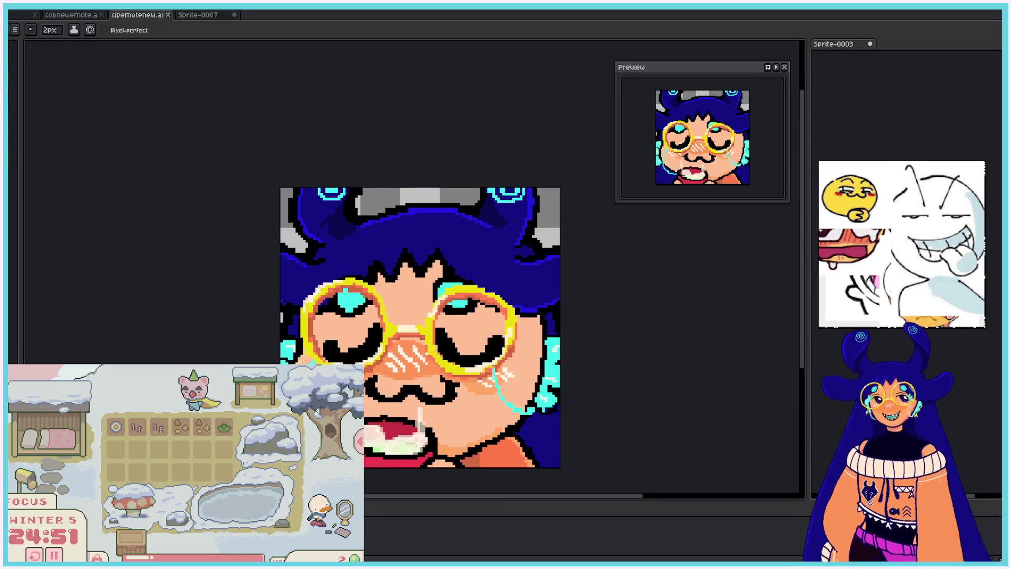
{"action": "left_click", "coordinate": [63, 16]}
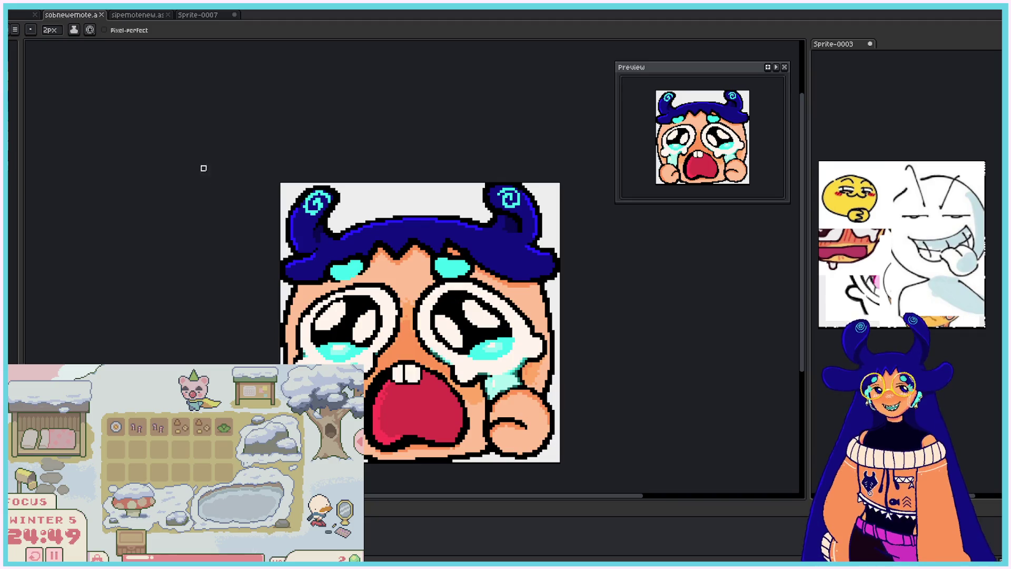
{"action": "left_click", "coordinate": [192, 17]}
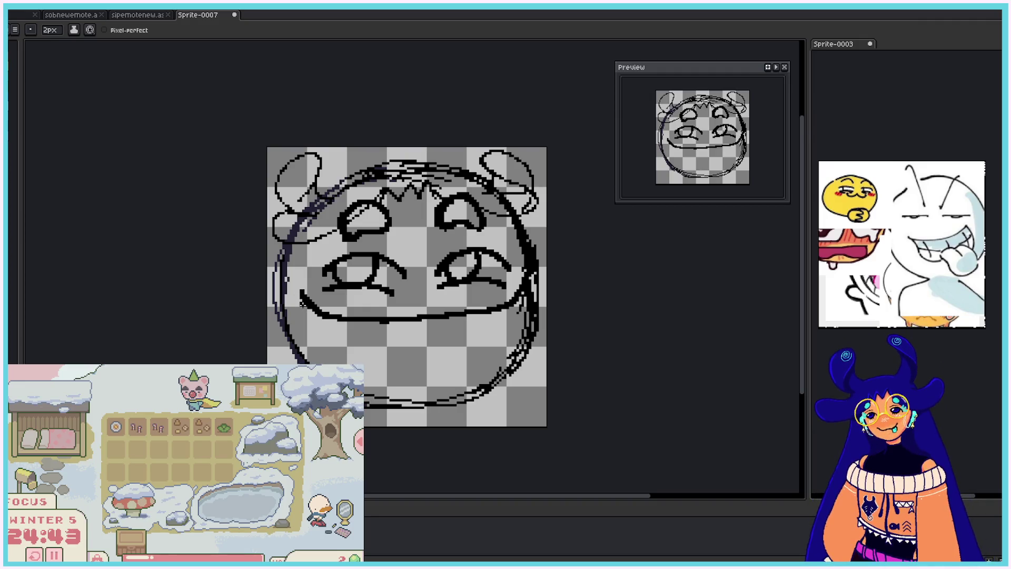
{"action": "left_click", "coordinate": [140, 15]}
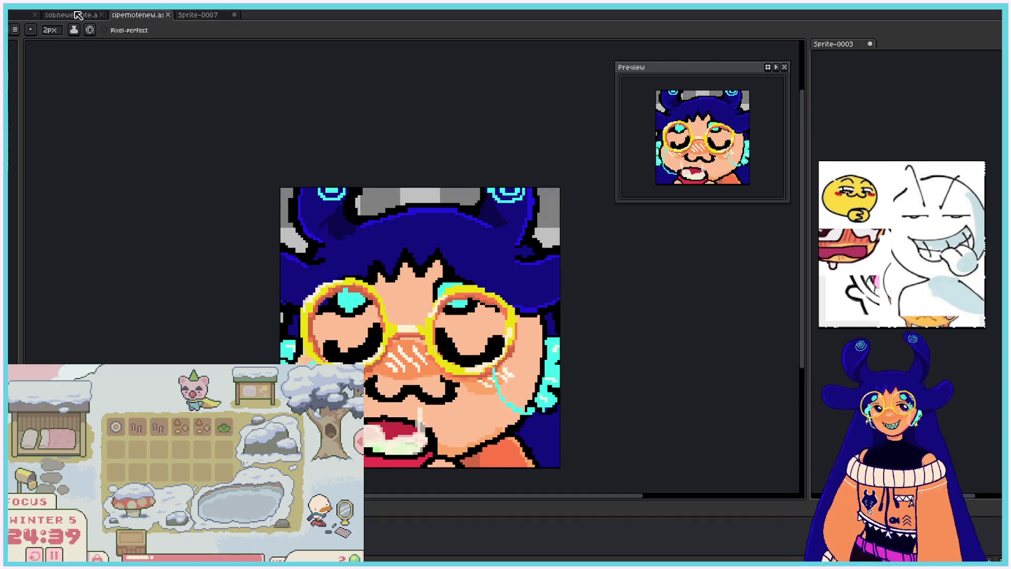
{"action": "left_click", "coordinate": [76, 15]}
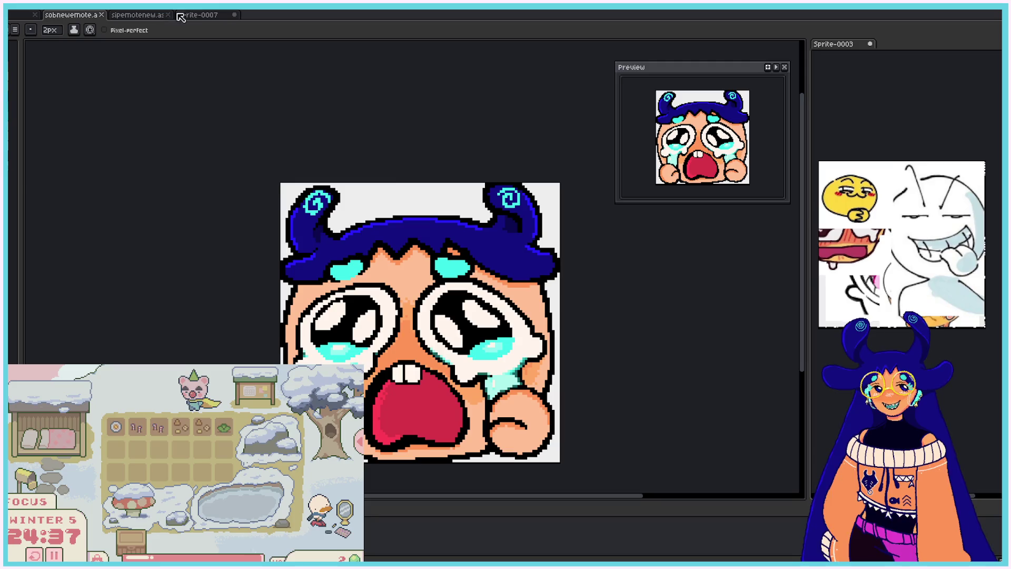
{"action": "left_click", "coordinate": [199, 16]}
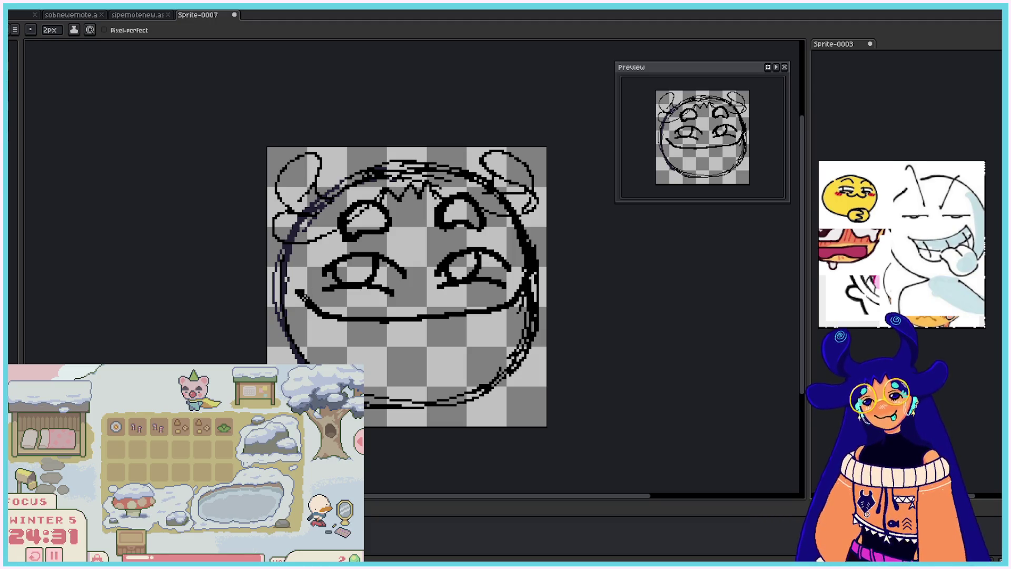
- Touch up the right face edge, then erase the old right-side arc with a wider eraser
{"action": "left_click_drag", "start_coordinate": [525, 296], "coordinate": [524, 263]}
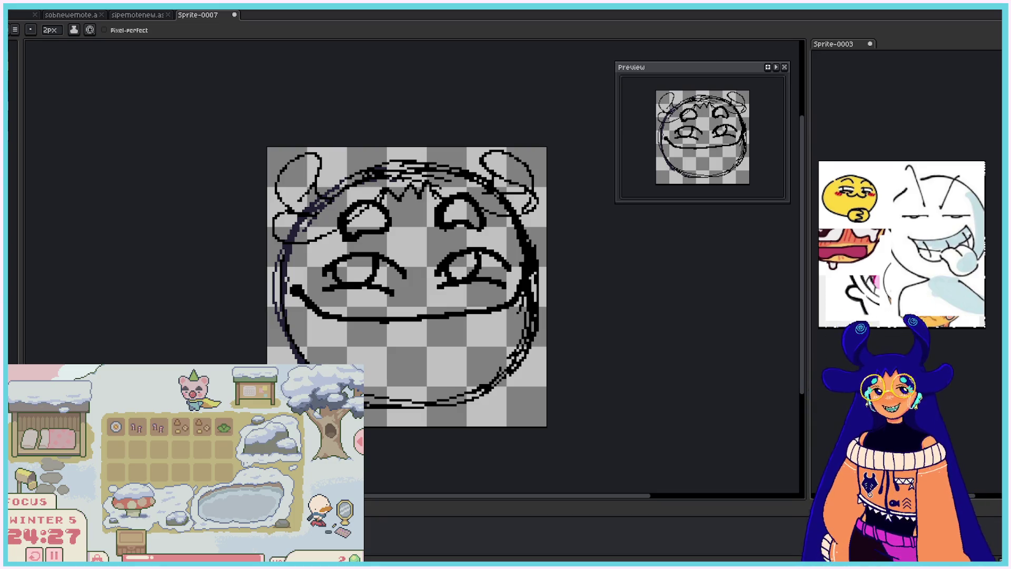
{"action": "key", "text": "e"}
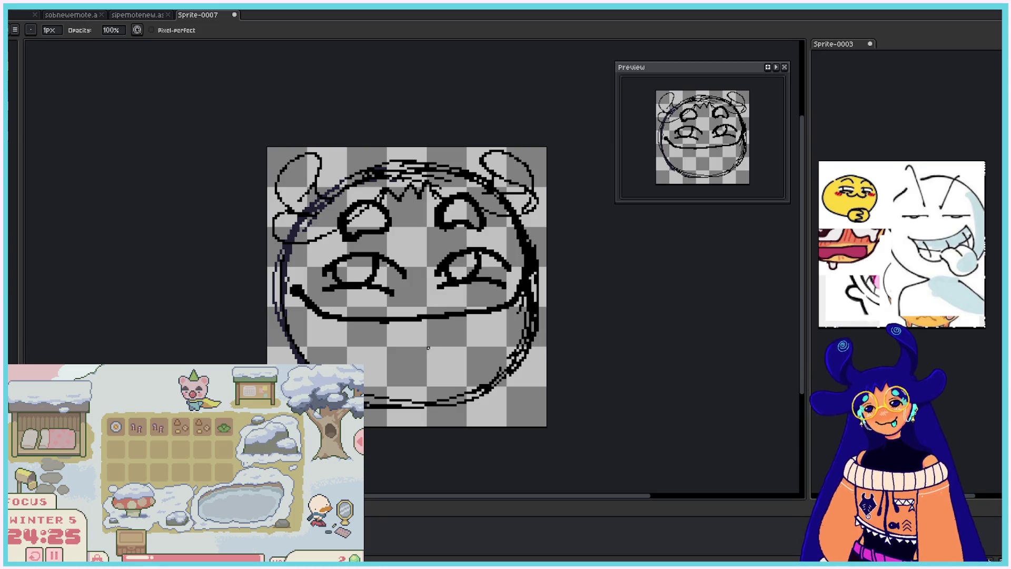
{"action": "left_click", "coordinate": [50, 30]}
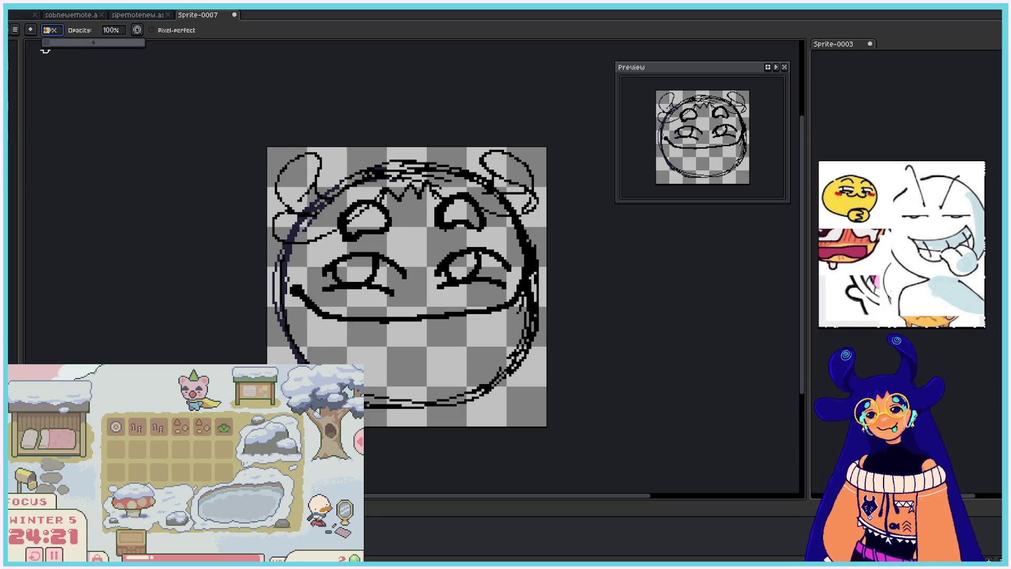
{"action": "mouse_move", "coordinate": [280, 294]}
{"action": "left_mouse_down"}
{"action": "mouse_move", "coordinate": [299, 360]}
{"action": "mouse_move", "coordinate": [342, 404]}
{"action": "mouse_move", "coordinate": [427, 405]}
{"action": "mouse_move", "coordinate": [501, 388]}
{"action": "mouse_move", "coordinate": [526, 339]}
{"action": "mouse_move", "coordinate": [514, 316]}
{"action": "mouse_move", "coordinate": [526, 277]}
{"action": "mouse_move", "coordinate": [517, 279]}
{"action": "left_mouse_up"}
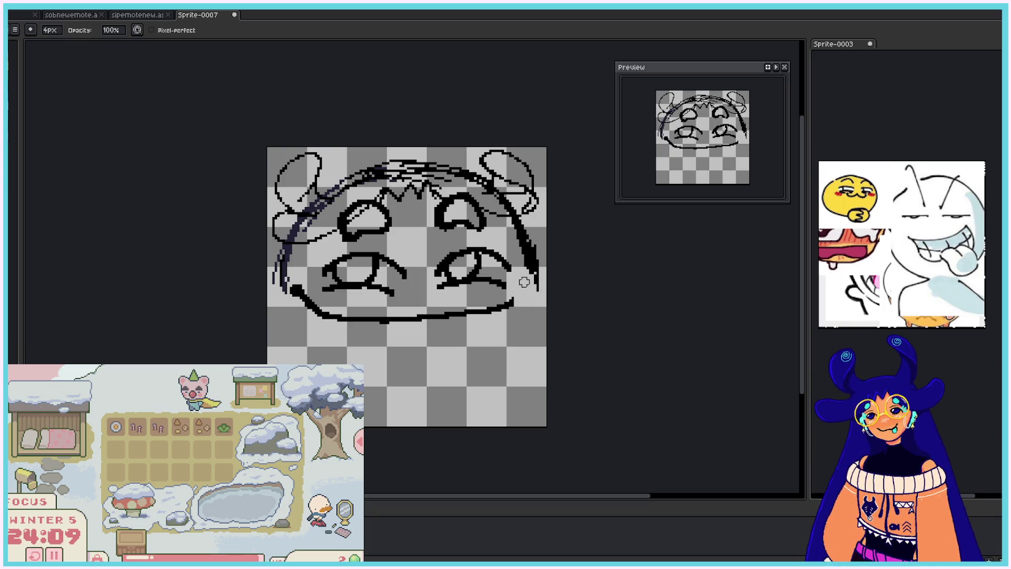
{"action": "mouse_move", "coordinate": [524, 283]}
{"action": "left_mouse_down"}
{"action": "mouse_move", "coordinate": [524, 260]}
{"action": "mouse_move", "coordinate": [532, 285]}
{"action": "mouse_move", "coordinate": [525, 248]}
{"action": "mouse_move", "coordinate": [530, 285]}
{"action": "left_mouse_up"}
- Draw a new line down the face's right side and a new left side
{"action": "key", "text": "b"}
{"action": "mouse_move", "coordinate": [521, 234]}
{"action": "left_mouse_down"}
{"action": "mouse_move", "coordinate": [543, 316]}
{"action": "mouse_move", "coordinate": [513, 377]}
{"action": "left_mouse_up"}
{"action": "key", "text": "v"}
{"action": "key", "text": "b"}
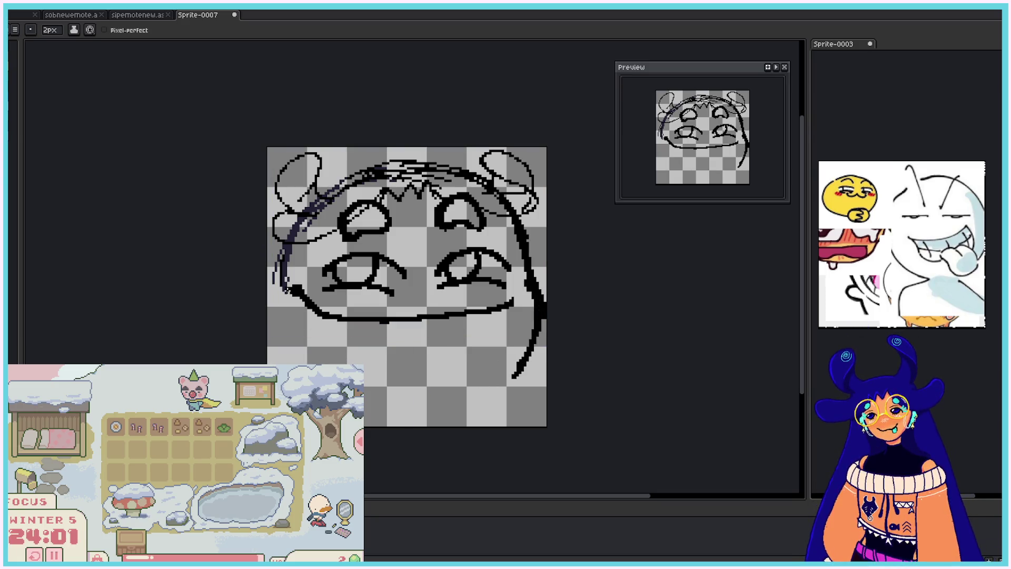
{"action": "mouse_move", "coordinate": [276, 258]}
{"action": "left_mouse_down"}
{"action": "mouse_move", "coordinate": [310, 362]}
{"action": "mouse_move", "coordinate": [291, 323]}
{"action": "mouse_move", "coordinate": [324, 363]}
{"action": "left_mouse_up"}
{"action": "left_click_drag", "start_coordinate": [376, 389], "coordinate": [468, 383]}
- Redraw a single curved chin line across the bottom and erase stray lower-right pixels
{"action": "left_click_drag", "start_coordinate": [348, 339], "coordinate": [338, 364]}
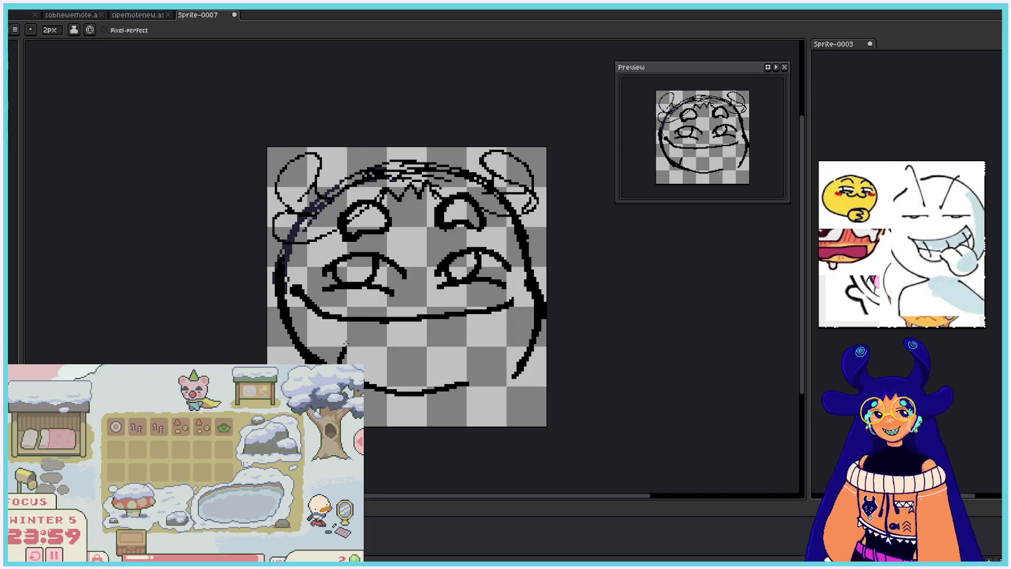
{"action": "left_click_drag", "start_coordinate": [343, 313], "coordinate": [502, 311]}
{"action": "key", "text": "ctrl+z"}
{"action": "key", "text": "ctrl+z"}
{"action": "mouse_move", "coordinate": [363, 385]}
{"action": "left_mouse_down"}
{"action": "mouse_move", "coordinate": [403, 398]}
{"action": "mouse_move", "coordinate": [493, 394]}
{"action": "mouse_move", "coordinate": [542, 345]}
{"action": "left_mouse_up"}
{"action": "key", "text": "ctrl+z"}
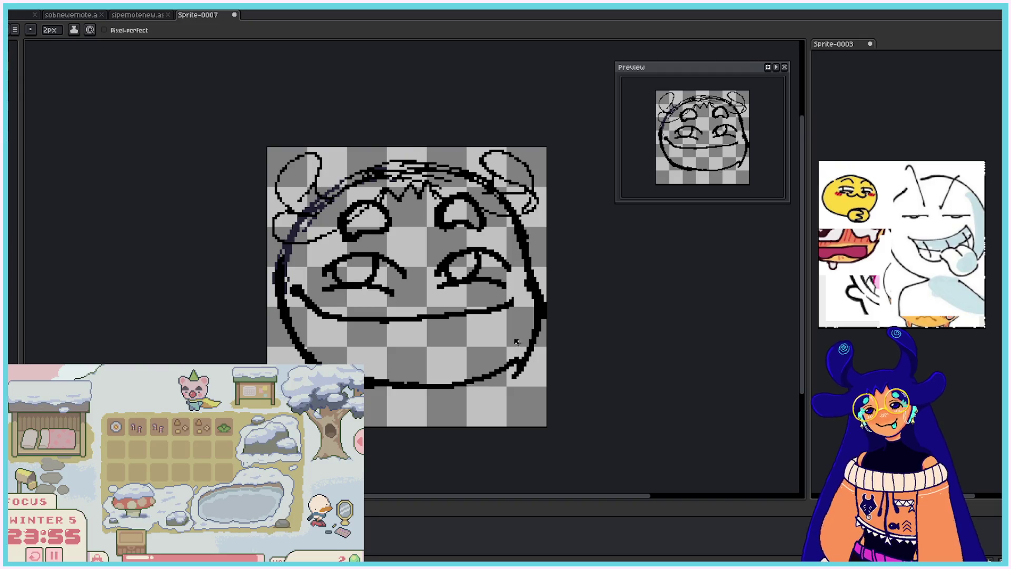
{"action": "mouse_move", "coordinate": [364, 388]}
{"action": "left_mouse_down"}
{"action": "mouse_move", "coordinate": [439, 395]}
{"action": "mouse_move", "coordinate": [498, 380]}
{"action": "mouse_move", "coordinate": [548, 332]}
{"action": "left_mouse_up"}
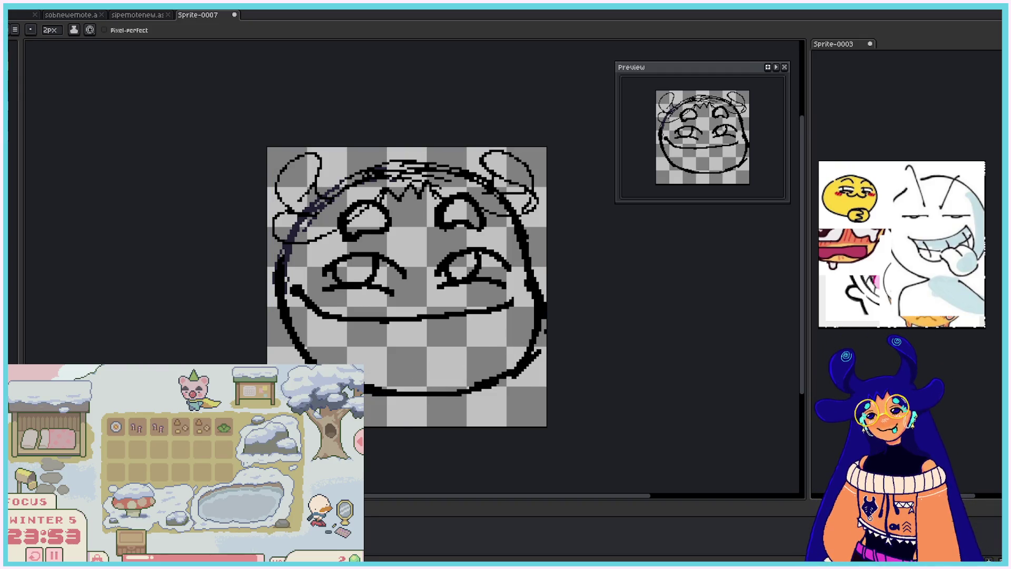
{"action": "key", "text": "e"}
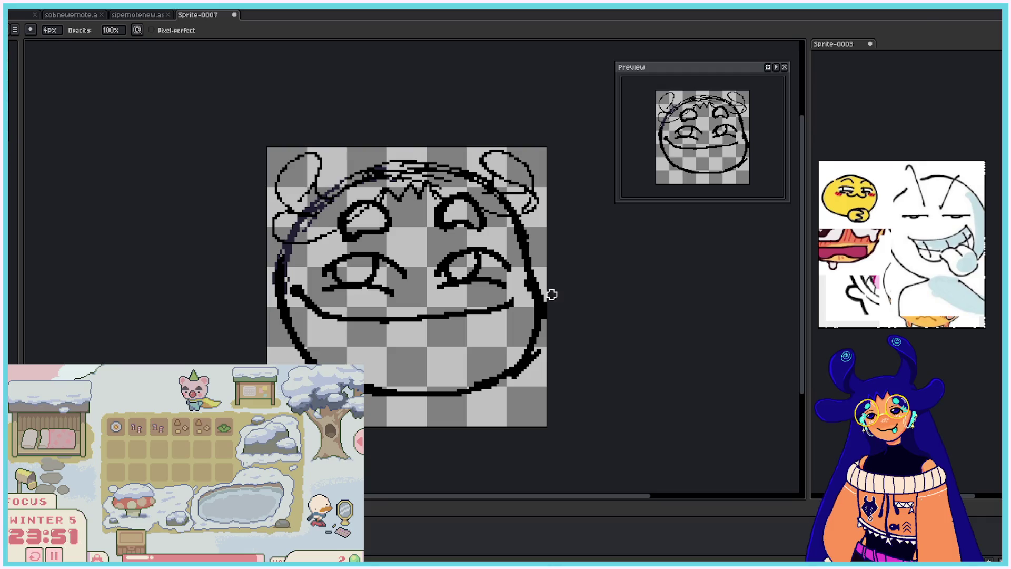
{"action": "mouse_move", "coordinate": [549, 291]}
{"action": "left_mouse_down"}
{"action": "mouse_move", "coordinate": [515, 388]}
{"action": "mouse_move", "coordinate": [496, 394]}
{"action": "left_mouse_up"}
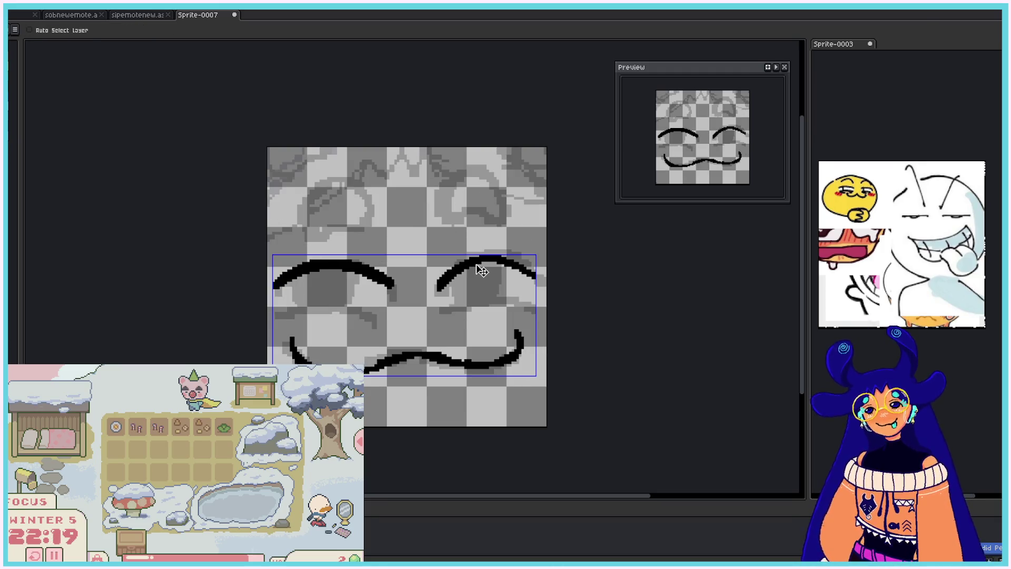
- Draw lower eyelids under both eyes and fill solid black irises
{"action": "left_click_drag", "start_coordinate": [442, 304], "coordinate": [531, 305]}
{"action": "key", "text": "ctrl+z"}
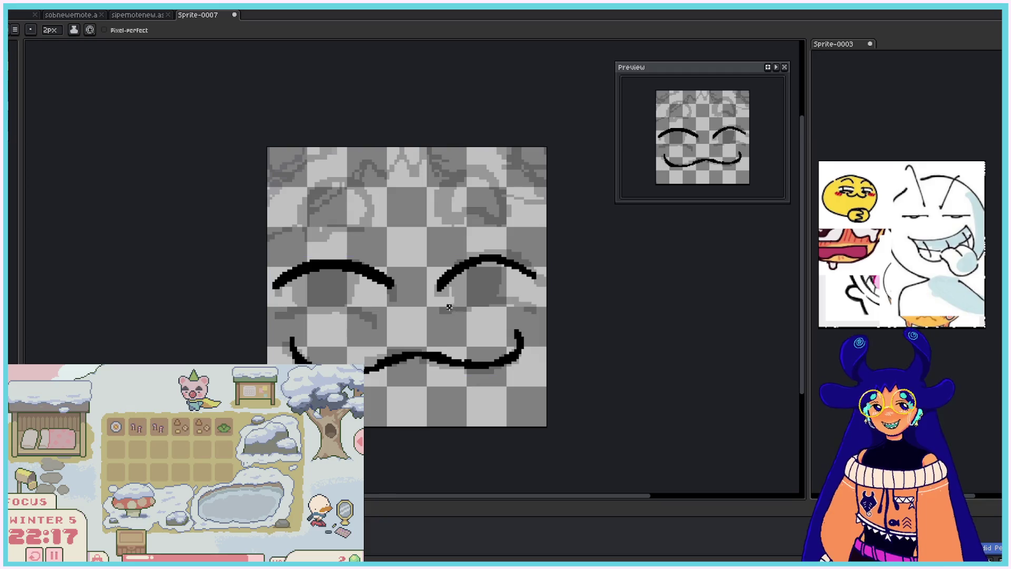
{"action": "left_click_drag", "start_coordinate": [442, 309], "coordinate": [531, 306]}
{"action": "left_click_drag", "start_coordinate": [282, 311], "coordinate": [378, 317]}
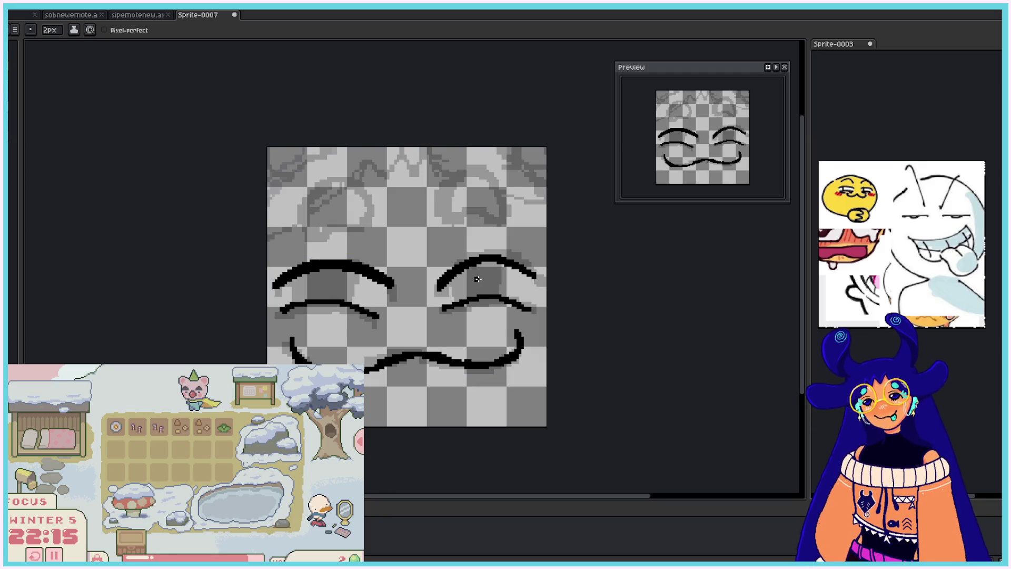
{"action": "mouse_move", "coordinate": [478, 280]}
{"action": "left_mouse_down"}
{"action": "mouse_move", "coordinate": [501, 281]}
{"action": "mouse_move", "coordinate": [468, 286]}
{"action": "mouse_move", "coordinate": [490, 277]}
{"action": "mouse_move", "coordinate": [503, 286]}
{"action": "left_mouse_up"}
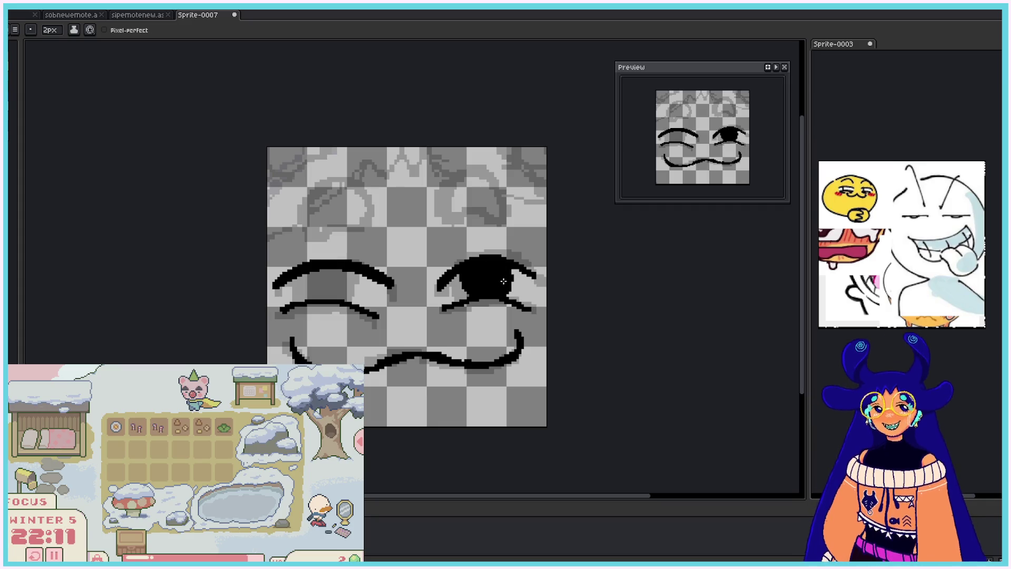
{"action": "mouse_move", "coordinate": [326, 267]}
{"action": "left_mouse_down"}
{"action": "mouse_move", "coordinate": [307, 281]}
{"action": "mouse_move", "coordinate": [311, 298]}
{"action": "mouse_move", "coordinate": [326, 268]}
{"action": "mouse_move", "coordinate": [341, 294]}
{"action": "mouse_move", "coordinate": [348, 274]}
{"action": "mouse_move", "coordinate": [333, 292]}
{"action": "mouse_move", "coordinate": [349, 279]}
{"action": "left_mouse_up"}
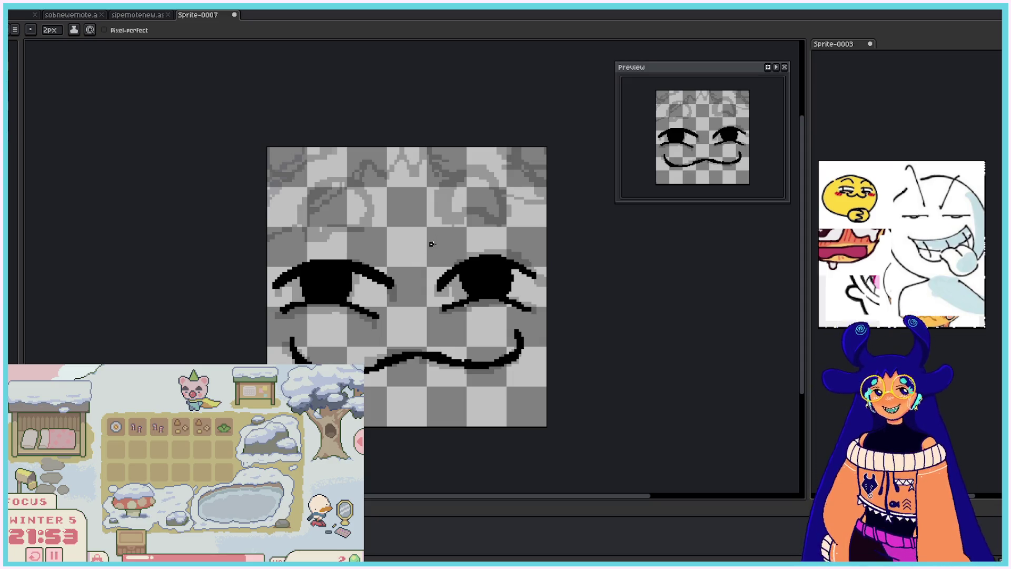
- Draw matching arched brows over the left and right eyes
{"action": "mouse_move", "coordinate": [445, 222]}
{"action": "left_mouse_down"}
{"action": "mouse_move", "coordinate": [471, 184]}
{"action": "mouse_move", "coordinate": [498, 230]}
{"action": "left_mouse_up"}
{"action": "mouse_move", "coordinate": [441, 198]}
{"action": "left_mouse_down"}
{"action": "mouse_move", "coordinate": [463, 235]}
{"action": "mouse_move", "coordinate": [487, 205]}
{"action": "mouse_move", "coordinate": [464, 182]}
{"action": "mouse_move", "coordinate": [503, 219]}
{"action": "left_mouse_up"}
{"action": "key", "text": "ctrl+z"}
{"action": "key", "text": "ctrl+z"}
{"action": "key", "text": "ctrl+z"}
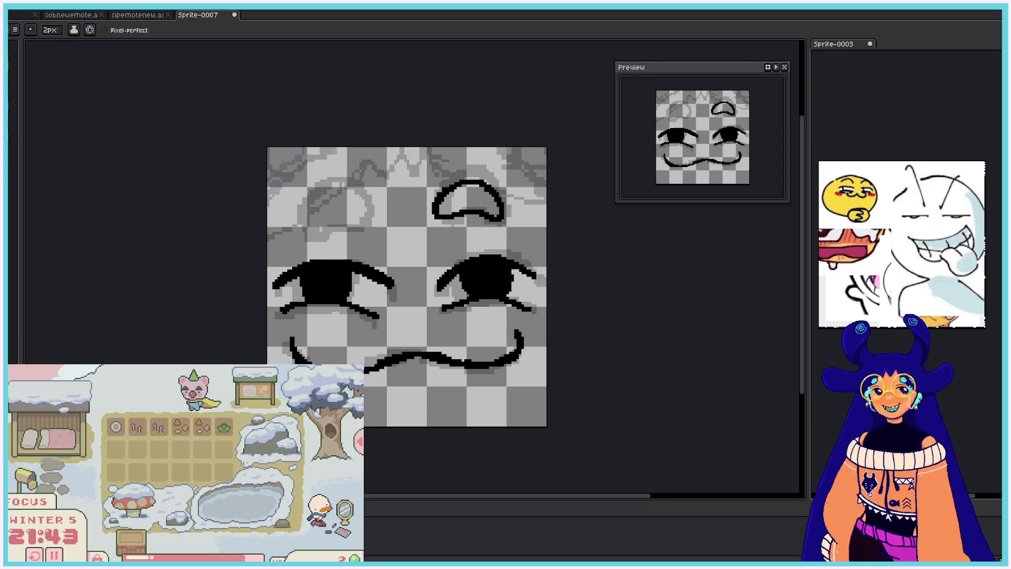
{"action": "mouse_move", "coordinate": [303, 215]}
{"action": "left_mouse_down"}
{"action": "mouse_move", "coordinate": [312, 197]}
{"action": "mouse_move", "coordinate": [371, 213]}
{"action": "mouse_move", "coordinate": [316, 222]}
{"action": "mouse_move", "coordinate": [297, 213]}
{"action": "mouse_move", "coordinate": [363, 196]}
{"action": "left_mouse_up"}
{"action": "key", "text": "ctrl+z"}
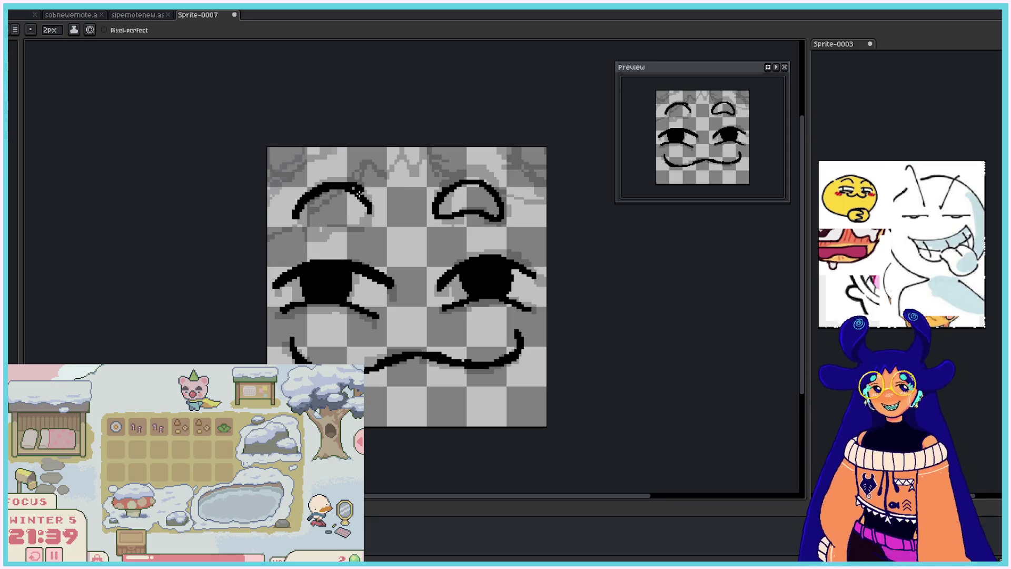
{"action": "key", "text": "ctrl+z"}
{"action": "mouse_move", "coordinate": [297, 217]}
{"action": "left_mouse_down"}
{"action": "mouse_move", "coordinate": [356, 194]}
{"action": "mouse_move", "coordinate": [371, 202]}
{"action": "mouse_move", "coordinate": [319, 225]}
{"action": "mouse_move", "coordinate": [367, 196]}
{"action": "left_mouse_up"}
{"action": "left_click_drag", "start_coordinate": [442, 191], "coordinate": [493, 187]}
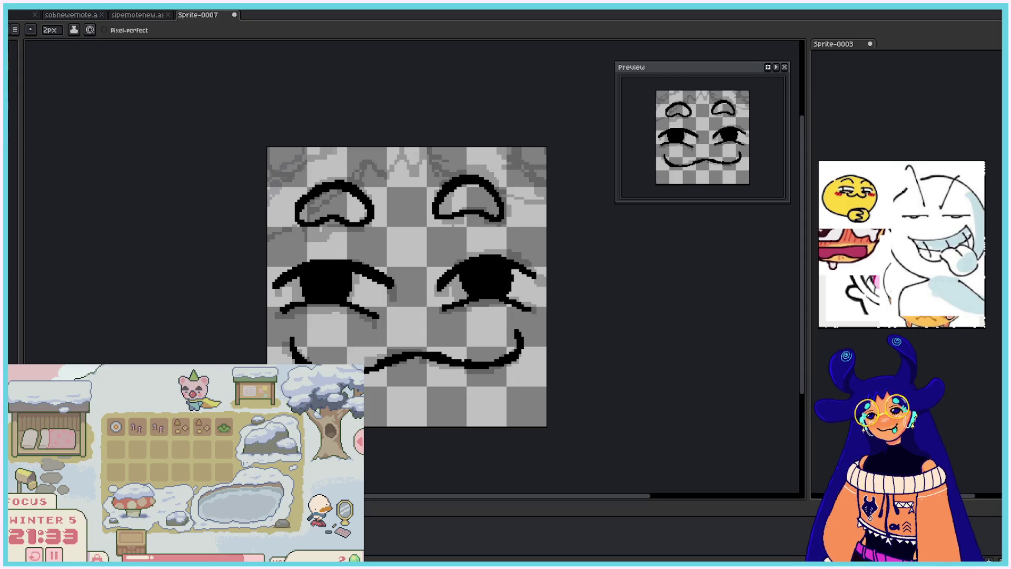
- Draw a three-peak zigzag fringe between the brows and a stroke outward from the left brow
{"action": "mouse_move", "coordinate": [356, 183]}
{"action": "left_mouse_down"}
{"action": "mouse_move", "coordinate": [371, 157]}
{"action": "mouse_move", "coordinate": [399, 171]}
{"action": "mouse_move", "coordinate": [404, 158]}
{"action": "mouse_move", "coordinate": [424, 180]}
{"action": "mouse_move", "coordinate": [454, 185]}
{"action": "left_mouse_up"}
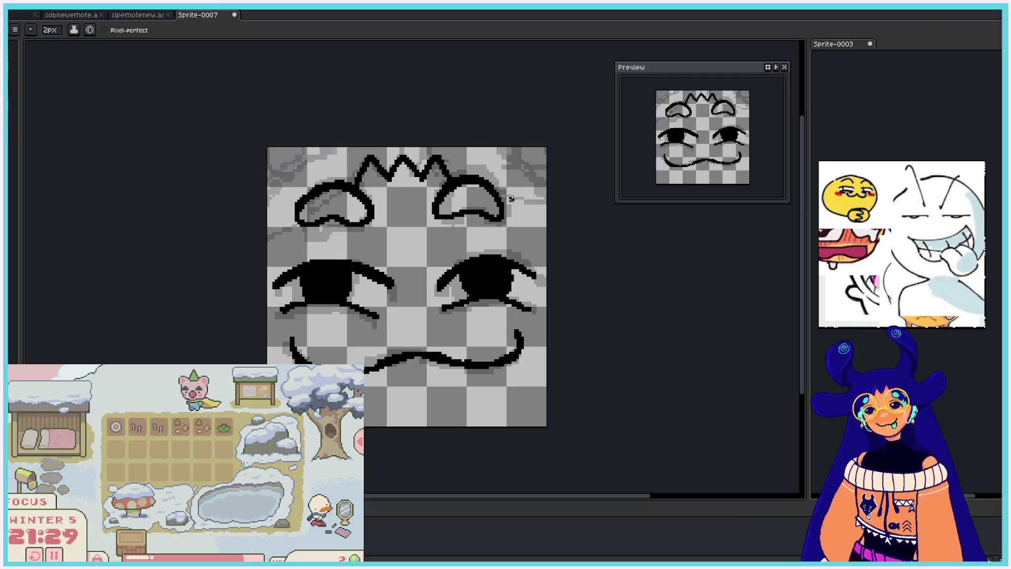
{"action": "left_click_drag", "start_coordinate": [498, 215], "coordinate": [574, 196]}
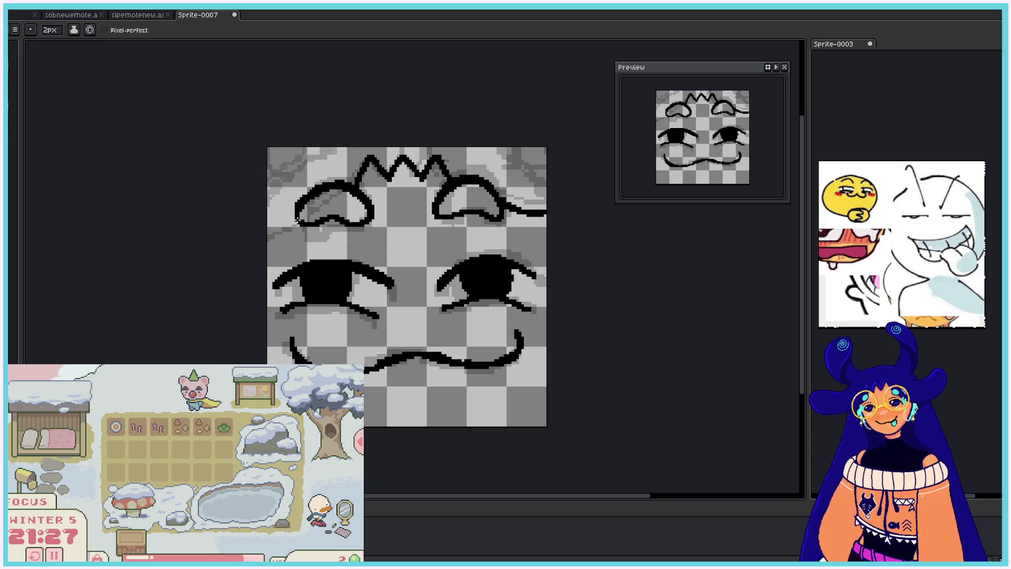
{"action": "left_click_drag", "start_coordinate": [299, 217], "coordinate": [267, 236]}
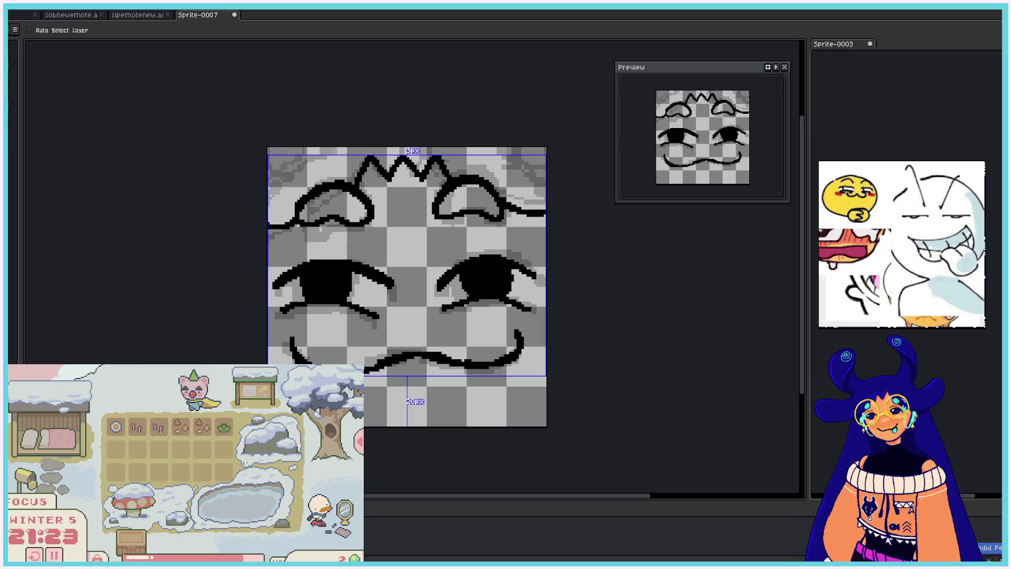
- Hide the faded sketch and try extending the mouth with a tongue, undoing the strokes
{"action": "key", "text": "Delete"}
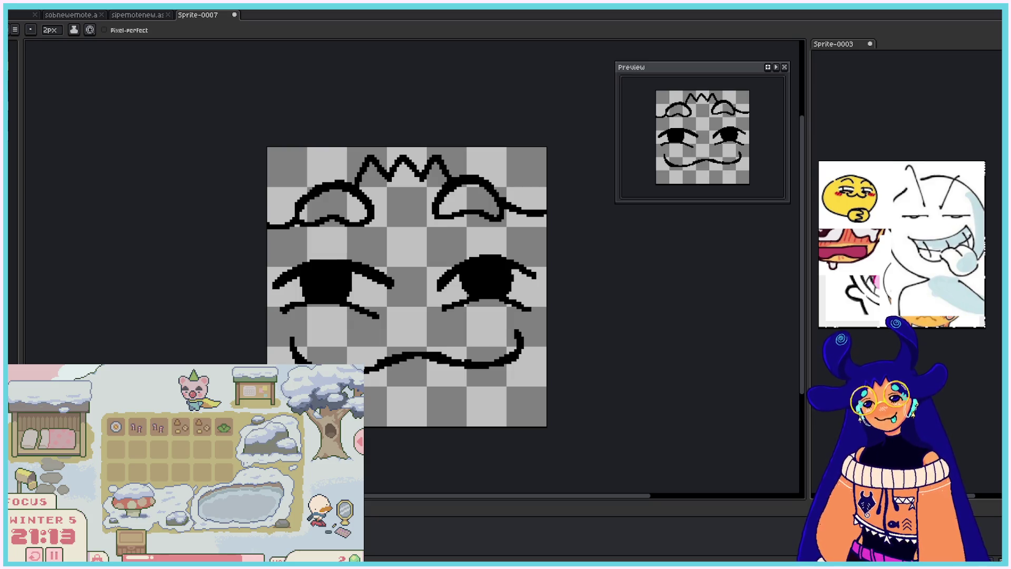
{"action": "mouse_move", "coordinate": [366, 370]}
{"action": "left_mouse_down"}
{"action": "mouse_move", "coordinate": [351, 375]}
{"action": "mouse_move", "coordinate": [428, 356]}
{"action": "mouse_move", "coordinate": [372, 371]}
{"action": "mouse_move", "coordinate": [402, 392]}
{"action": "left_mouse_up"}
{"action": "mouse_move", "coordinate": [416, 358]}
{"action": "left_mouse_down"}
{"action": "mouse_move", "coordinate": [413, 386]}
{"action": "mouse_move", "coordinate": [471, 367]}
{"action": "left_mouse_up"}
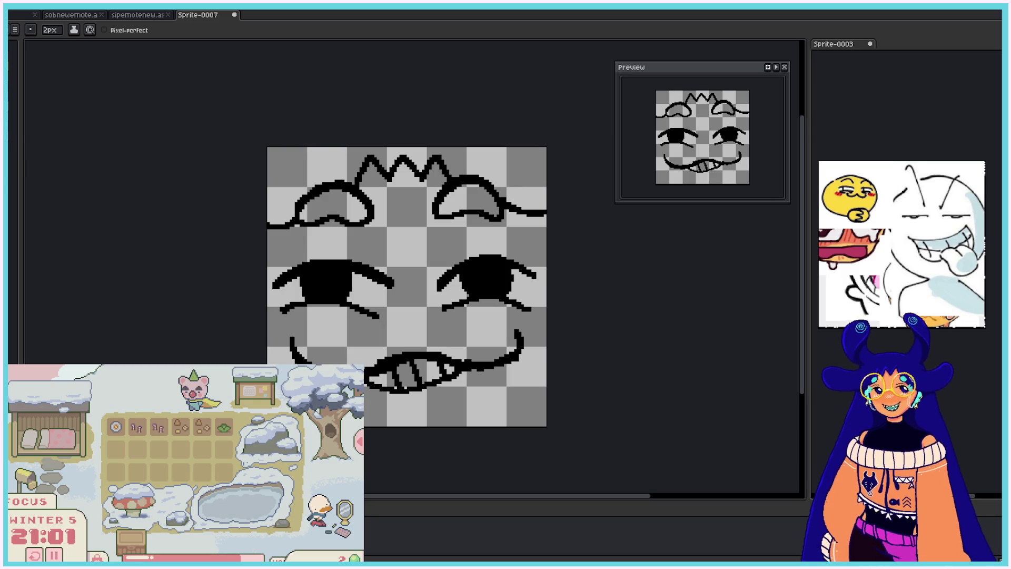
{"action": "key", "text": "ctrl"}
{"action": "key", "text": "ctrl+z"}
{"action": "key", "text": "ctrl+z"}
{"action": "key", "text": "ctrl+z"}
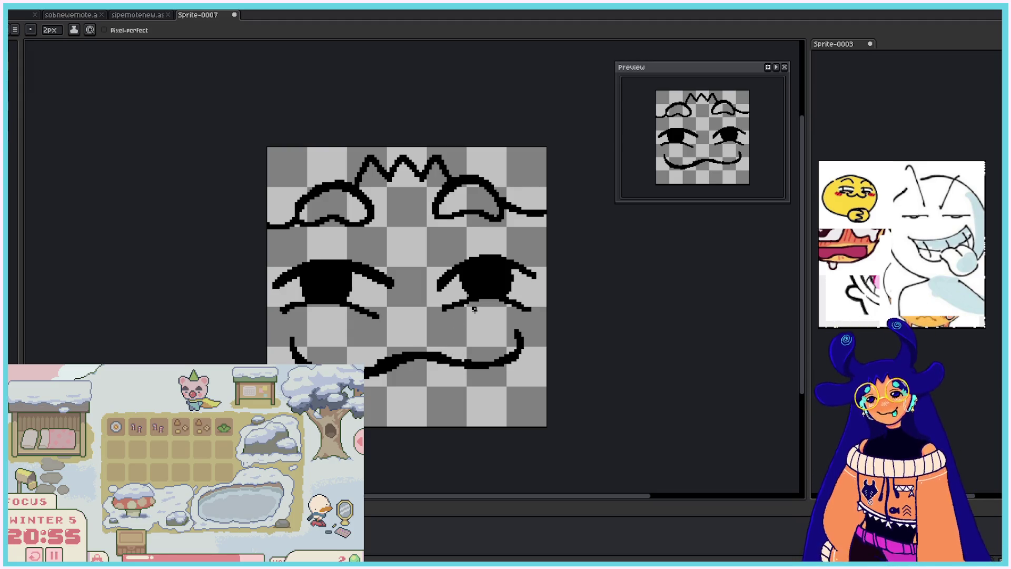
- Erase the long wavy mouth and draw a curved cat-like smile below the eyes
{"action": "key", "text": "e"}
{"action": "left_click_drag", "start_coordinate": [304, 349], "coordinate": [287, 354]}
{"action": "mouse_move", "coordinate": [367, 372]}
{"action": "left_mouse_down"}
{"action": "mouse_move", "coordinate": [445, 357]}
{"action": "mouse_move", "coordinate": [503, 361]}
{"action": "mouse_move", "coordinate": [516, 335]}
{"action": "mouse_move", "coordinate": [490, 372]}
{"action": "left_mouse_up"}
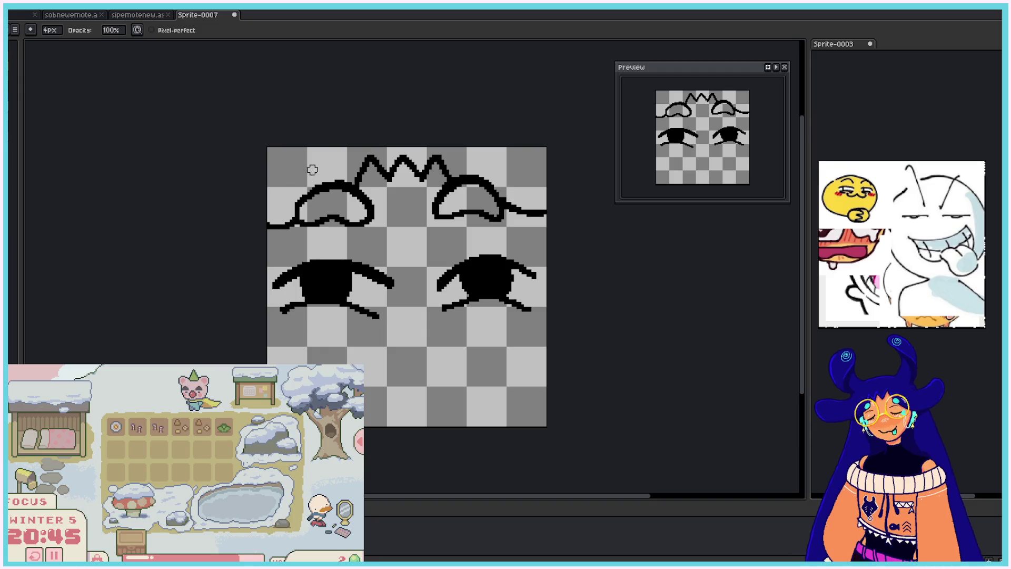
{"action": "key", "text": "e"}
{"action": "left_click_drag", "start_coordinate": [299, 202], "coordinate": [294, 217]}
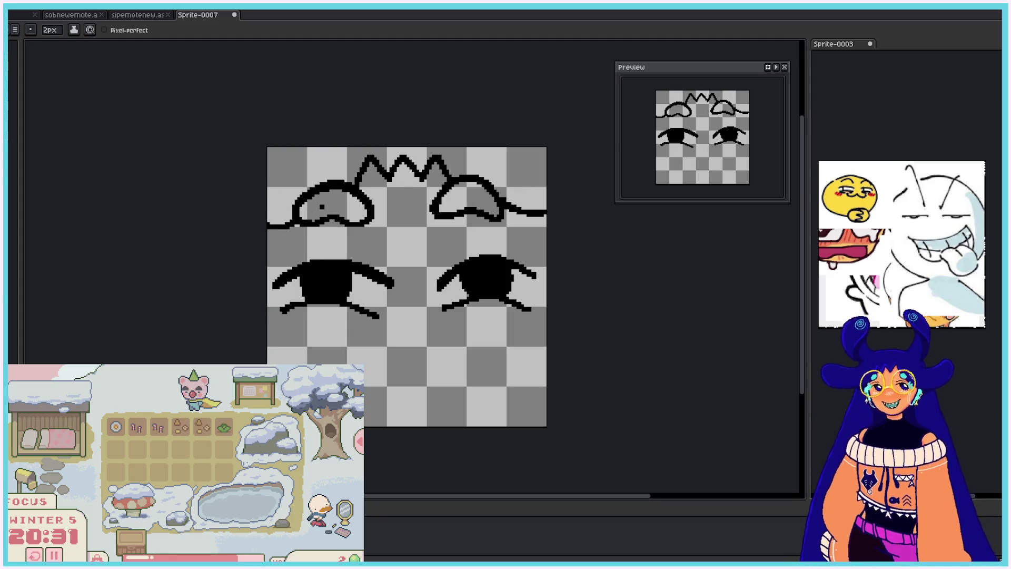
{"action": "mouse_move", "coordinate": [337, 345]}
{"action": "left_mouse_down"}
{"action": "mouse_move", "coordinate": [343, 363]}
{"action": "mouse_move", "coordinate": [417, 342]}
{"action": "mouse_move", "coordinate": [452, 371]}
{"action": "mouse_move", "coordinate": [470, 334]}
{"action": "left_mouse_up"}
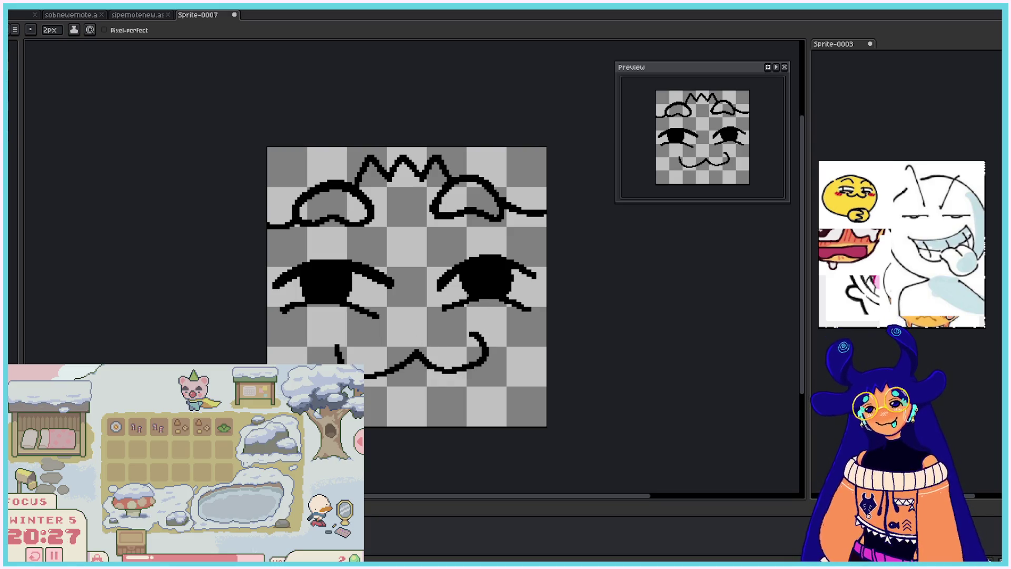
- Redraw the smile with a curl on the right end
{"action": "key", "text": "v"}
{"action": "key", "text": "ctrl+z"}
{"action": "key", "text": "ctrl+z"}
{"action": "key", "text": "b"}
{"action": "mouse_move", "coordinate": [339, 347]}
{"action": "left_mouse_down"}
{"action": "mouse_move", "coordinate": [400, 369]}
{"action": "mouse_move", "coordinate": [463, 335]}
{"action": "left_mouse_up"}
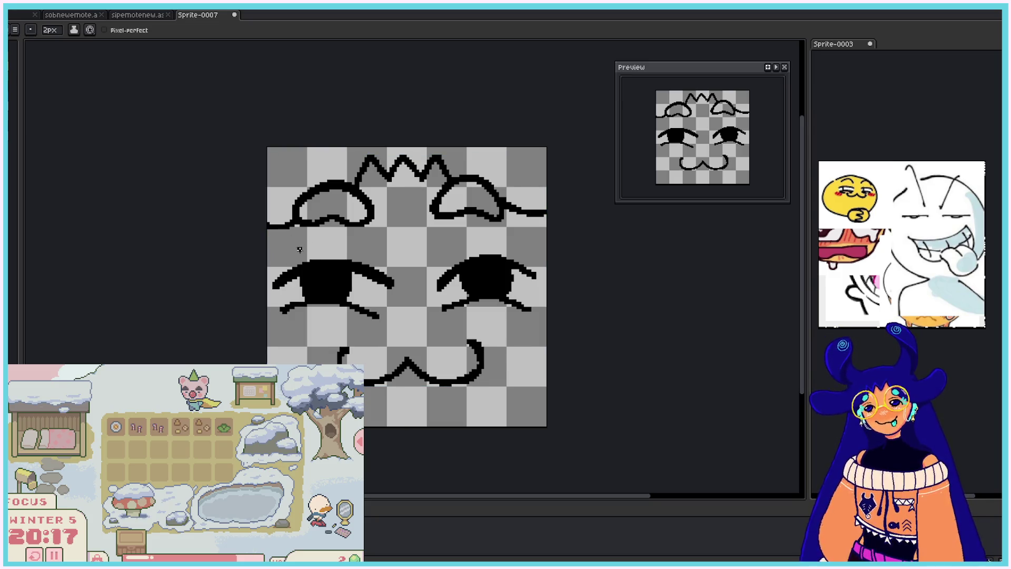
- Try brow lines above both eyes, then undo them
{"action": "left_click_drag", "start_coordinate": [287, 253], "coordinate": [356, 246]}
{"action": "key", "text": "ctrl+z"}
{"action": "left_click_drag", "start_coordinate": [284, 258], "coordinate": [370, 253]}
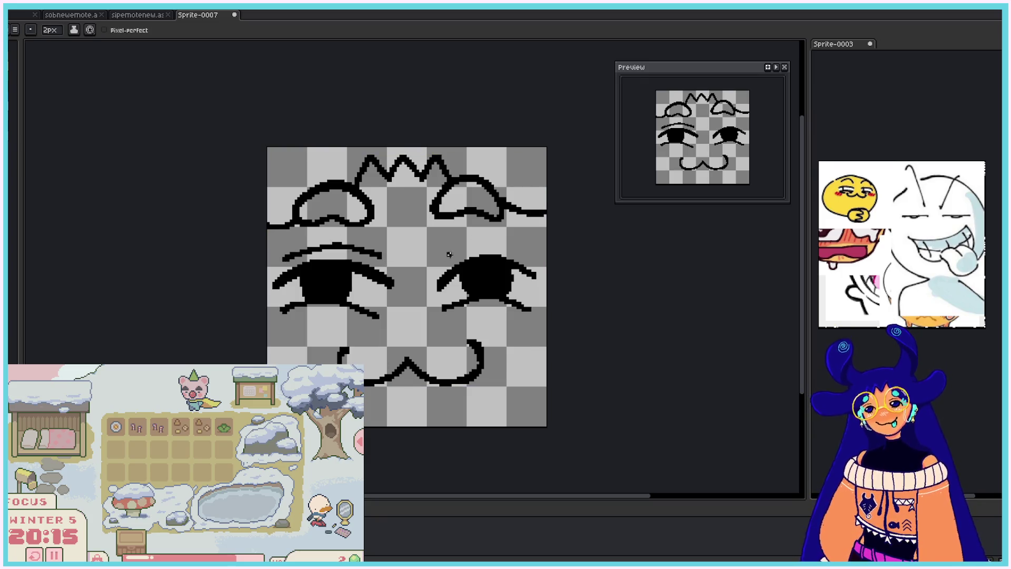
{"action": "left_click_drag", "start_coordinate": [437, 260], "coordinate": [514, 237]}
{"action": "key", "text": "ctrl+z"}
{"action": "key", "text": "ctrl+z"}
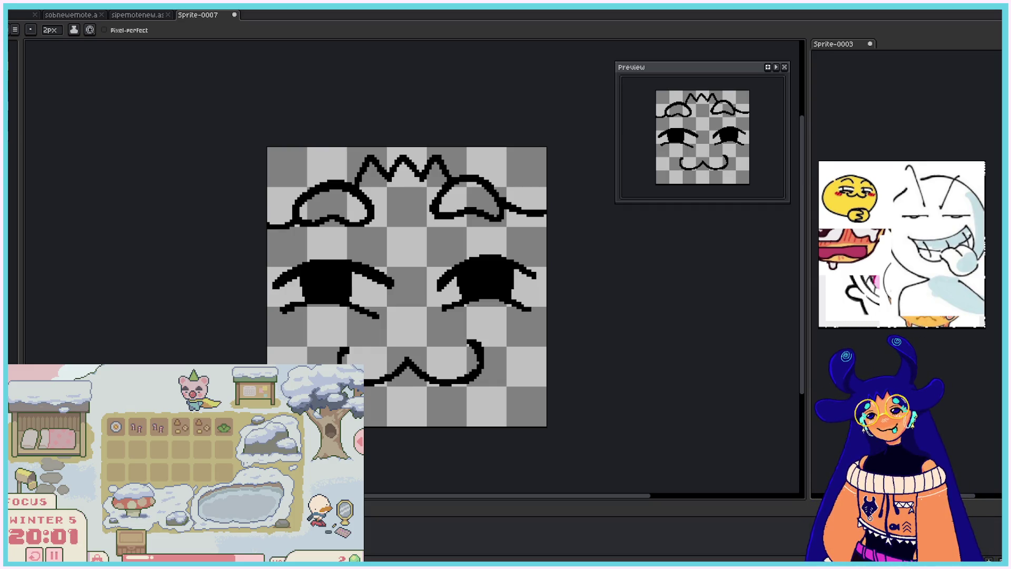
- Trim the outer tips of both eyes' upper lines with the eraser
{"action": "key", "text": "e"}
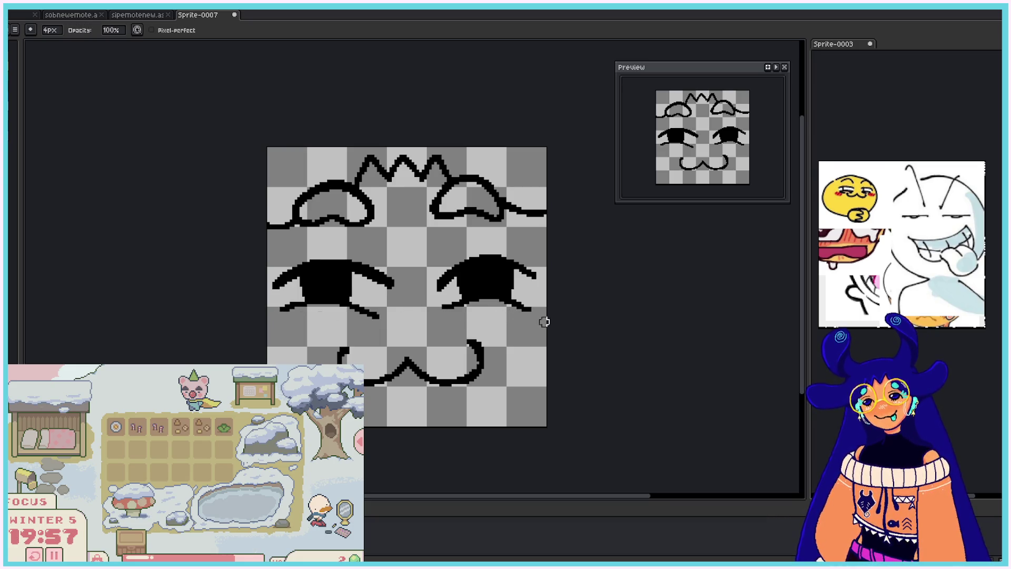
{"action": "left_click", "coordinate": [535, 275]}
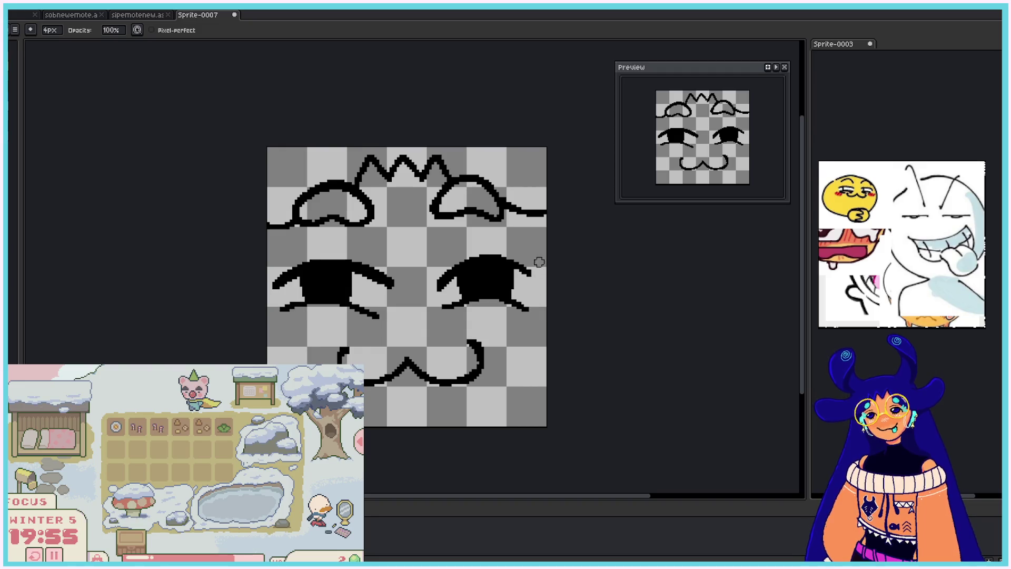
{"action": "left_click", "coordinate": [269, 282]}
{"action": "key", "text": "b"}
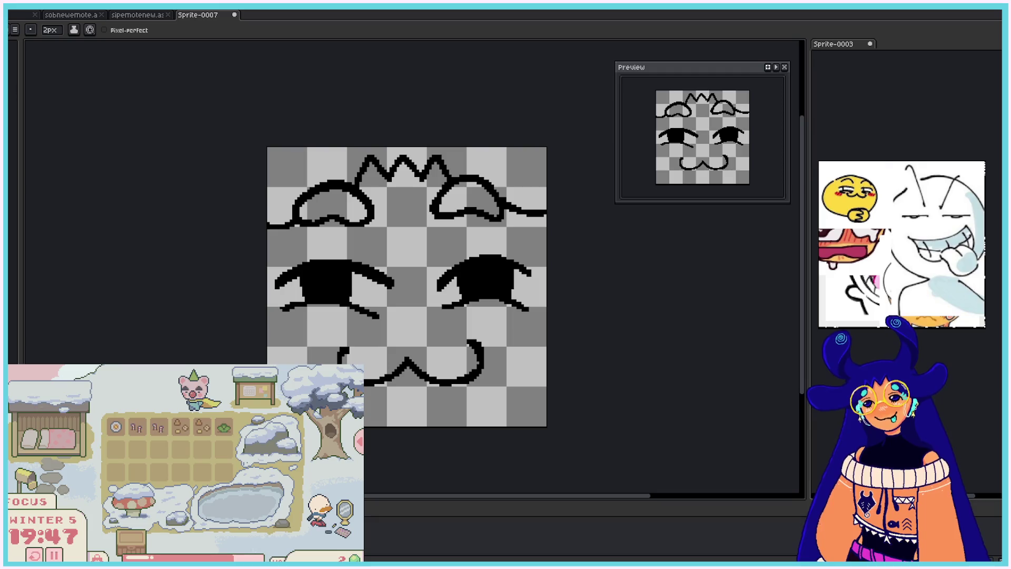
{"action": "left_click", "coordinate": [16, 30]}
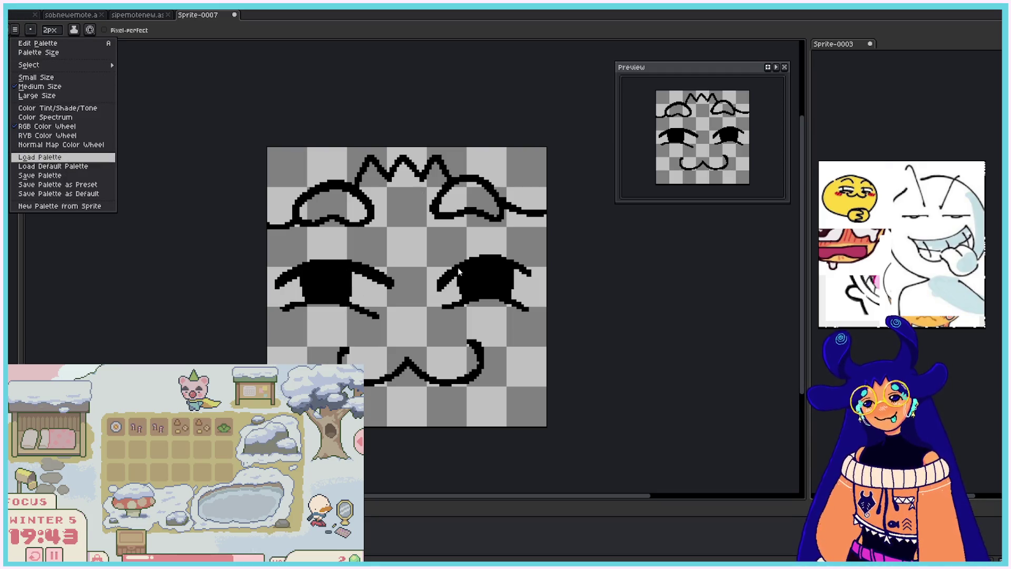
- Fill the hair navy, both horns cyan and the face peach with the Paint Bucket
{"action": "left_click", "coordinate": [447, 301]}
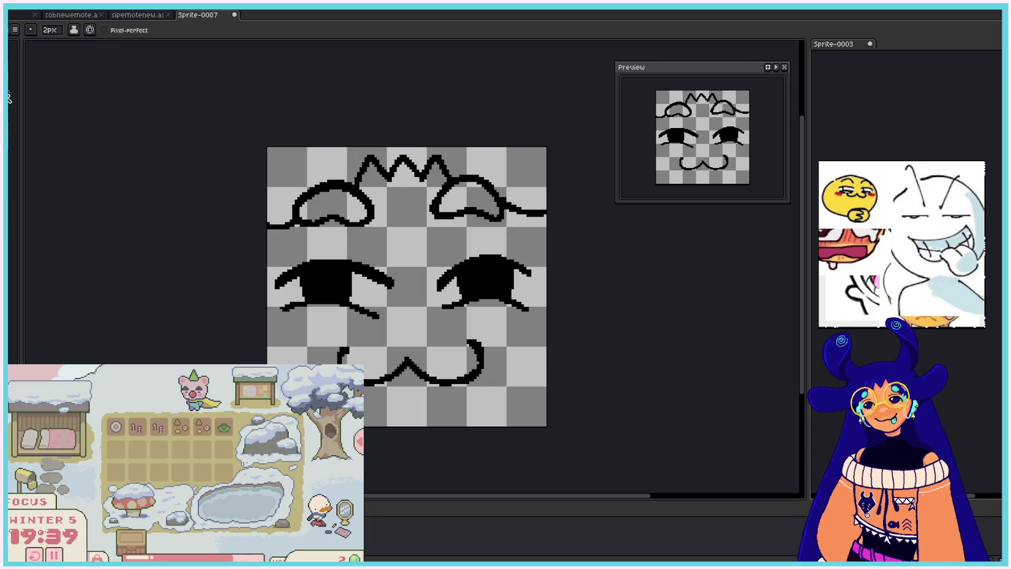
{"action": "key", "text": "g"}
{"action": "left_click", "coordinate": [460, 150]}
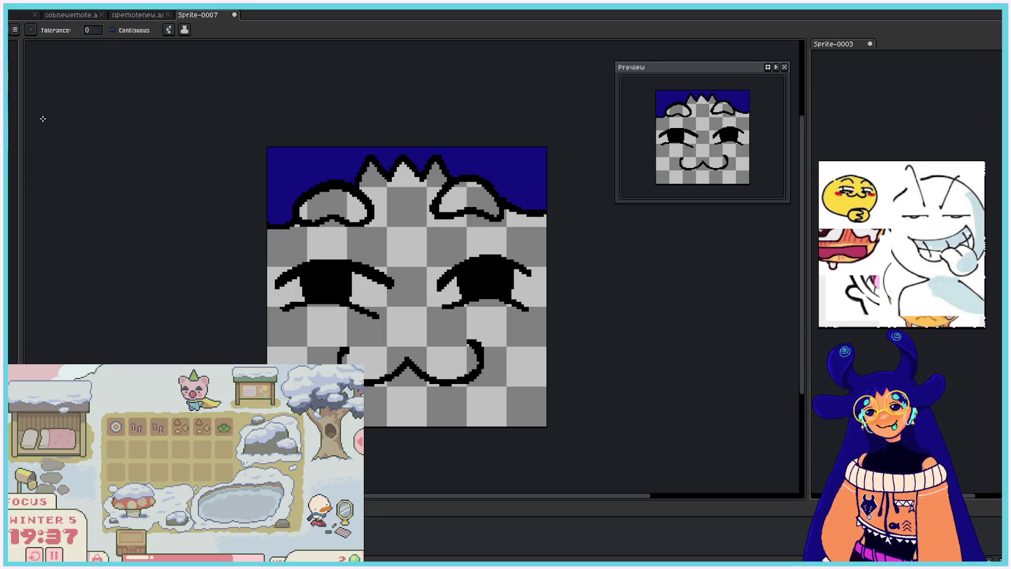
{"action": "left_click", "coordinate": [330, 208]}
{"action": "left_click", "coordinate": [466, 201]}
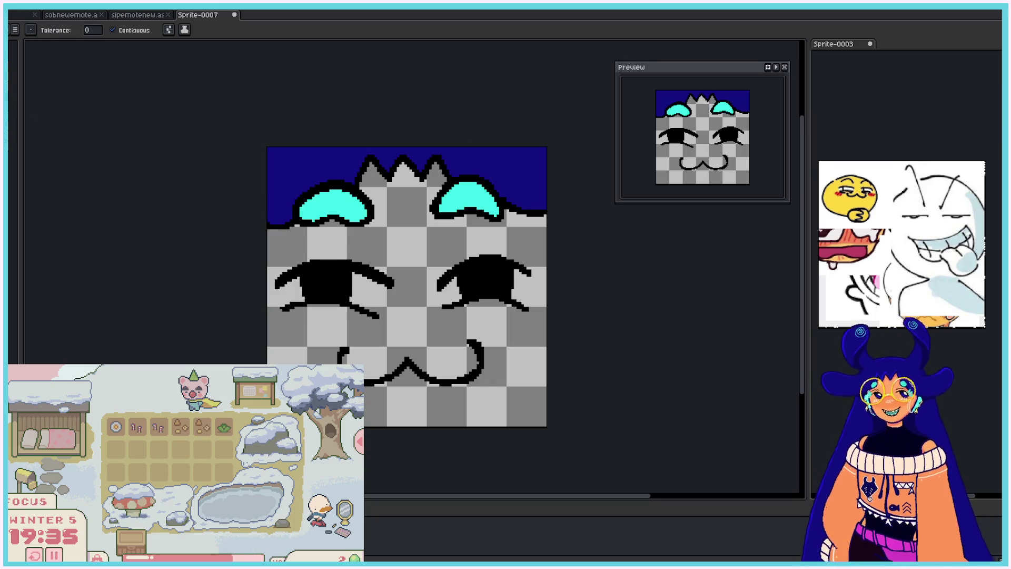
{"action": "left_click", "coordinate": [294, 248]}
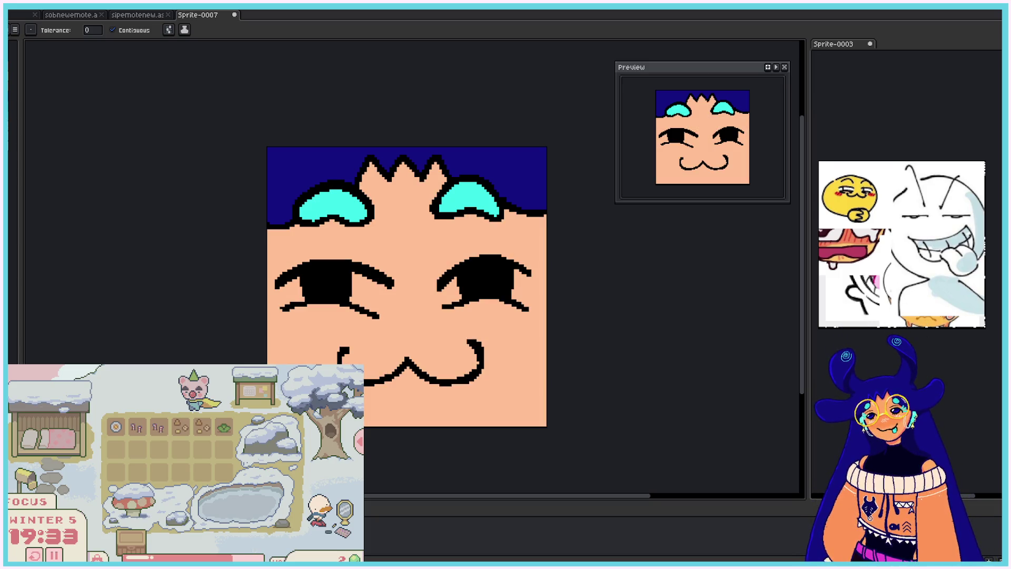
- Paint orange blush across the nose, both cheeks and beside the mouth with the 2px pencil
{"action": "key", "text": "b"}
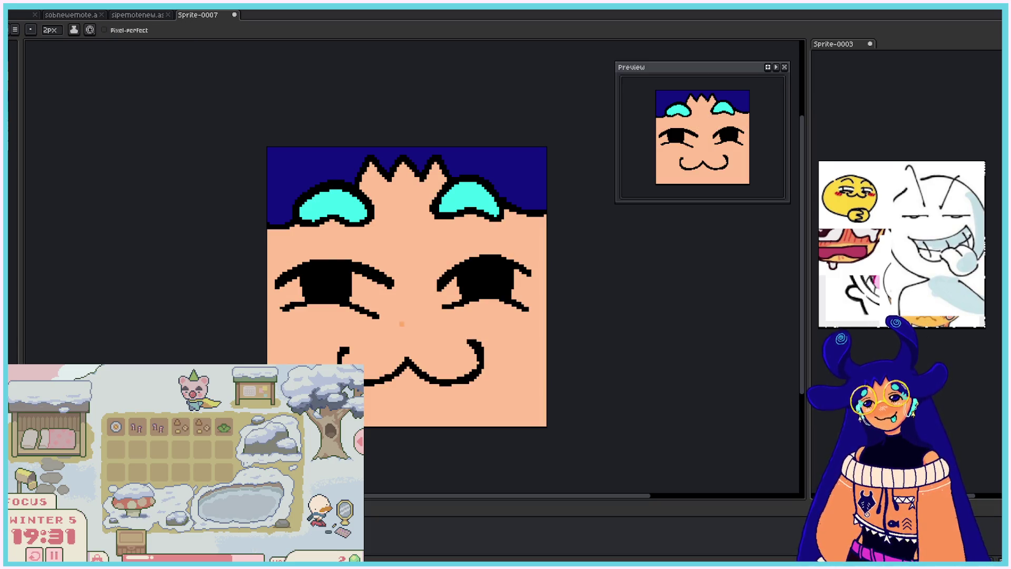
{"action": "mouse_move", "coordinate": [392, 324]}
{"action": "left_mouse_down"}
{"action": "mouse_move", "coordinate": [424, 321]}
{"action": "mouse_move", "coordinate": [287, 329]}
{"action": "mouse_move", "coordinate": [324, 340]}
{"action": "mouse_move", "coordinate": [279, 320]}
{"action": "mouse_move", "coordinate": [271, 347]}
{"action": "mouse_move", "coordinate": [298, 347]}
{"action": "mouse_move", "coordinate": [335, 323]}
{"action": "mouse_move", "coordinate": [290, 318]}
{"action": "mouse_move", "coordinate": [319, 309]}
{"action": "mouse_move", "coordinate": [276, 323]}
{"action": "left_mouse_up"}
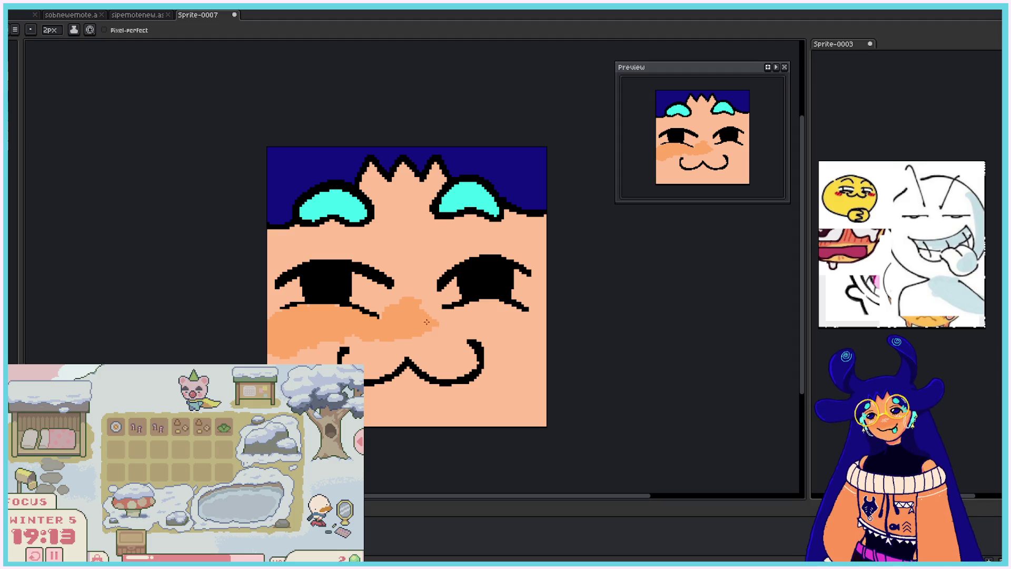
{"action": "mouse_move", "coordinate": [422, 300]}
{"action": "left_mouse_down"}
{"action": "mouse_move", "coordinate": [442, 315]}
{"action": "mouse_move", "coordinate": [472, 318]}
{"action": "mouse_move", "coordinate": [499, 305]}
{"action": "mouse_move", "coordinate": [484, 302]}
{"action": "mouse_move", "coordinate": [533, 320]}
{"action": "left_mouse_up"}
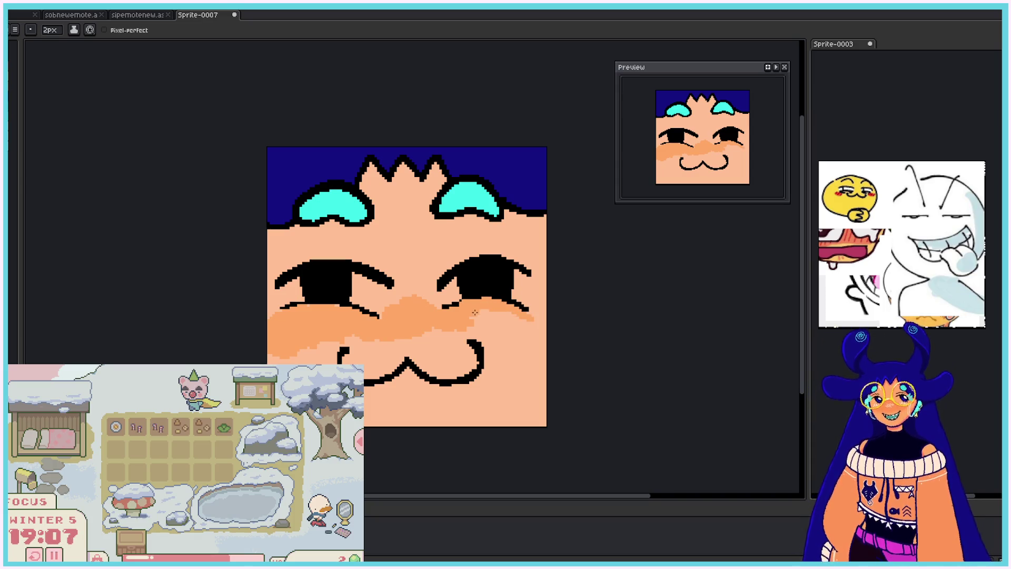
{"action": "mouse_move", "coordinate": [477, 298]}
{"action": "left_mouse_down"}
{"action": "mouse_move", "coordinate": [483, 313]}
{"action": "mouse_move", "coordinate": [471, 323]}
{"action": "mouse_move", "coordinate": [350, 342]}
{"action": "left_mouse_up"}
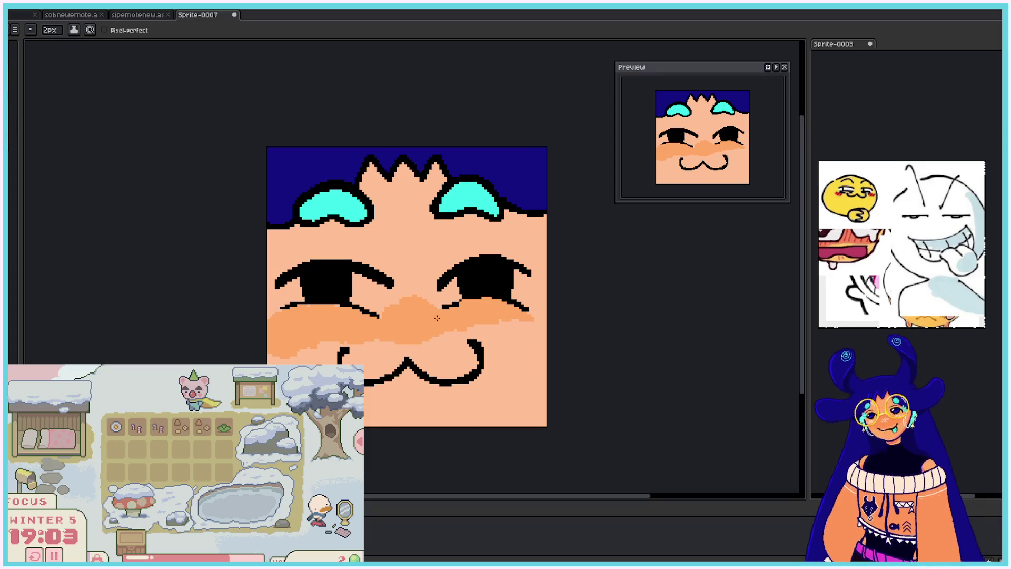
{"action": "mouse_move", "coordinate": [451, 335]}
{"action": "left_mouse_down"}
{"action": "mouse_move", "coordinate": [480, 328]}
{"action": "mouse_move", "coordinate": [489, 351]}
{"action": "mouse_move", "coordinate": [499, 320]}
{"action": "mouse_move", "coordinate": [516, 332]}
{"action": "mouse_move", "coordinate": [520, 320]}
{"action": "mouse_move", "coordinate": [535, 337]}
{"action": "mouse_move", "coordinate": [539, 326]}
{"action": "left_mouse_up"}
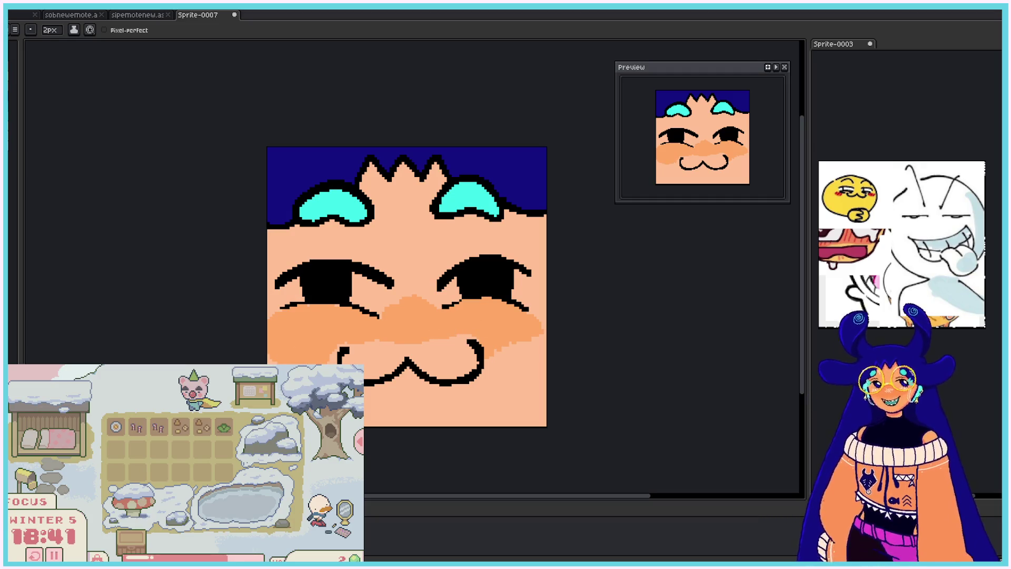
{"action": "left_click_drag", "start_coordinate": [394, 302], "coordinate": [428, 300]}
{"action": "left_click_drag", "start_coordinate": [535, 338], "coordinate": [496, 350]}
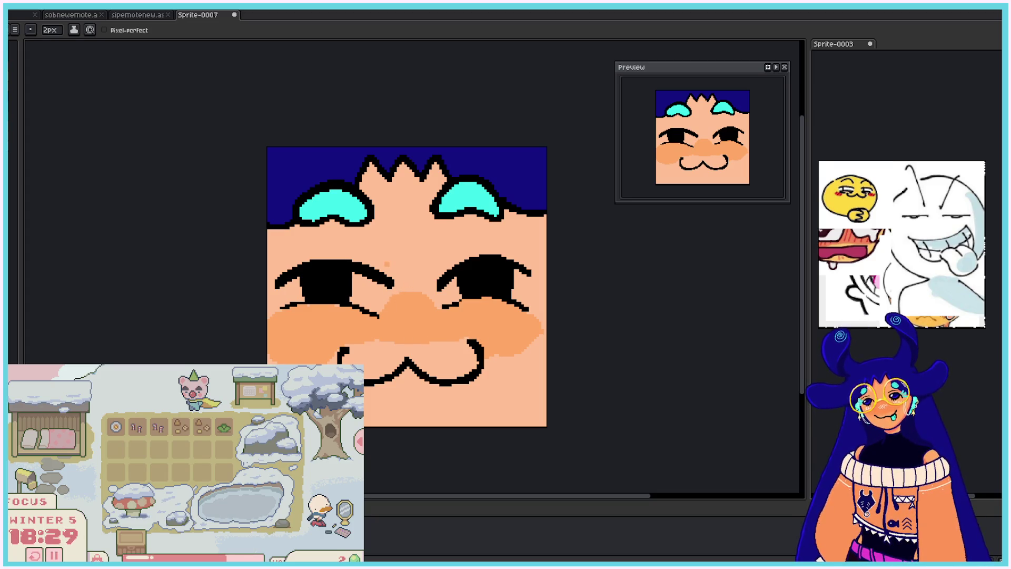
{"action": "left_click", "coordinate": [50, 30]}
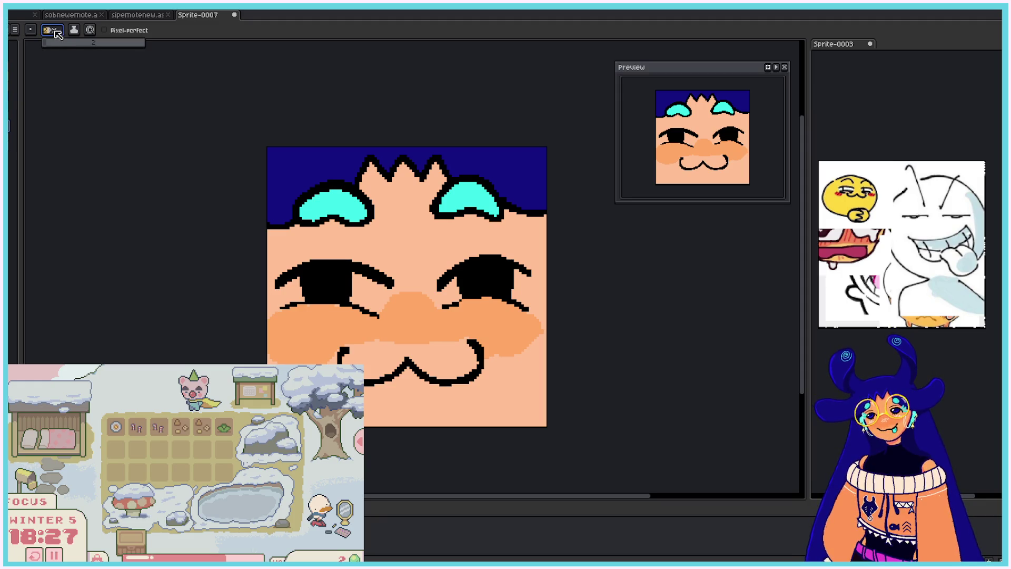
- Switch to a 1px brush and shade the lower part of the left iris navy
{"action": "left_click", "coordinate": [49, 45]}
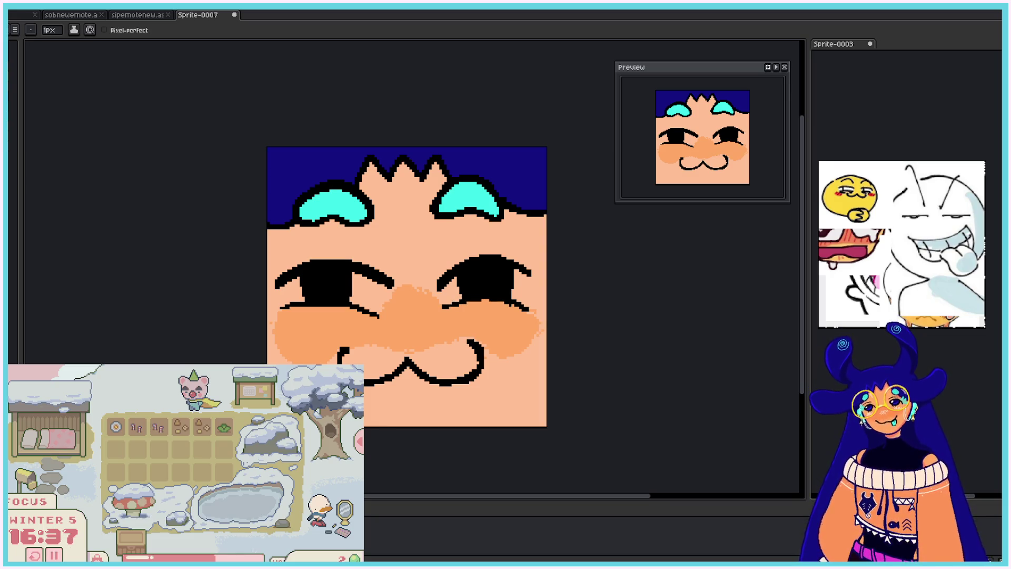
{"action": "left_click_drag", "start_coordinate": [340, 293], "coordinate": [314, 293]}
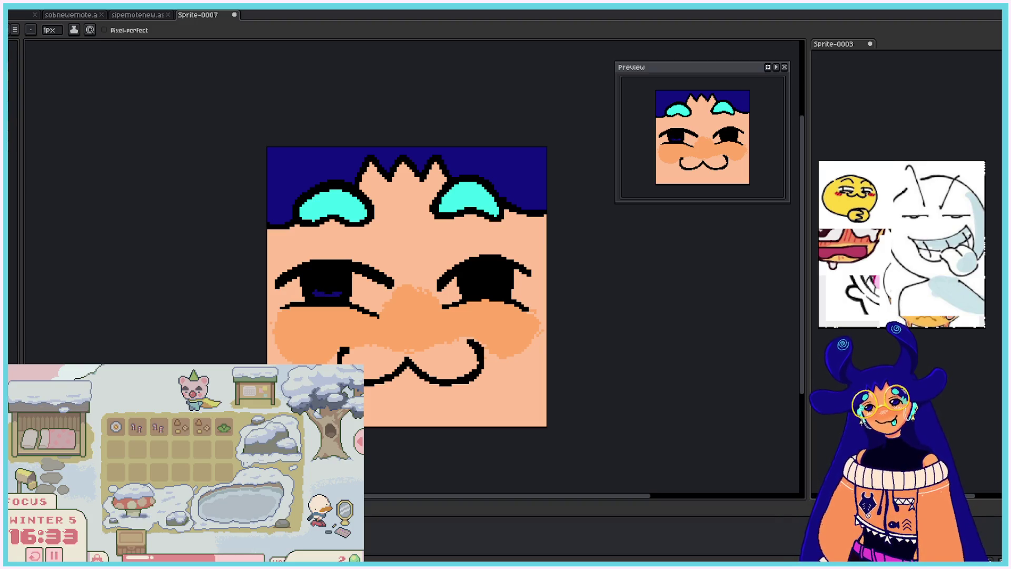
- Colour both irises bright blue and add white highlights to each eye
{"action": "mouse_move", "coordinate": [330, 296]}
{"action": "left_mouse_down"}
{"action": "mouse_move", "coordinate": [343, 294]}
{"action": "mouse_move", "coordinate": [311, 291]}
{"action": "mouse_move", "coordinate": [341, 287]}
{"action": "left_mouse_up"}
{"action": "left_click_drag", "start_coordinate": [467, 290], "coordinate": [504, 290]}
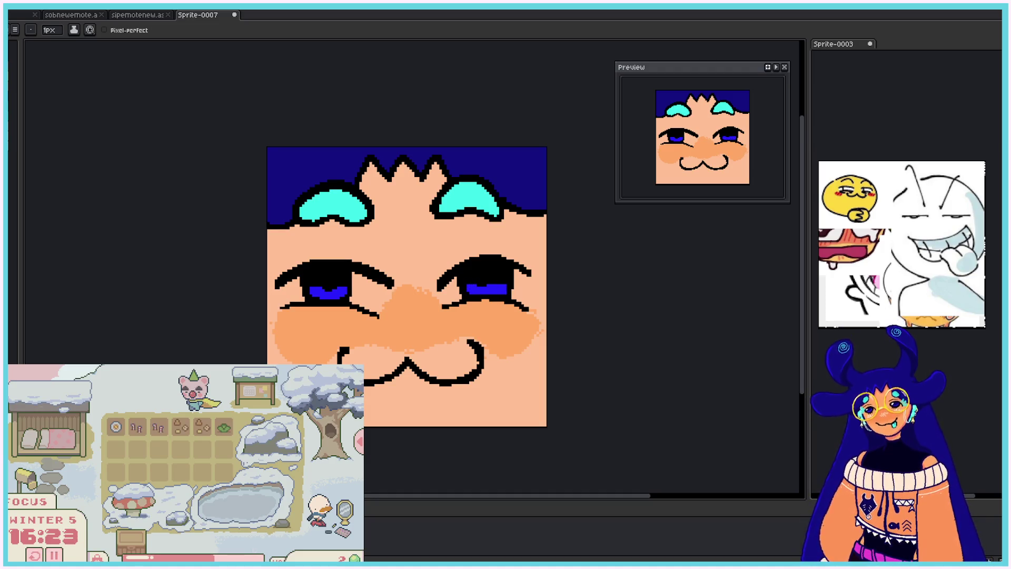
{"action": "left_click", "coordinate": [336, 274]}
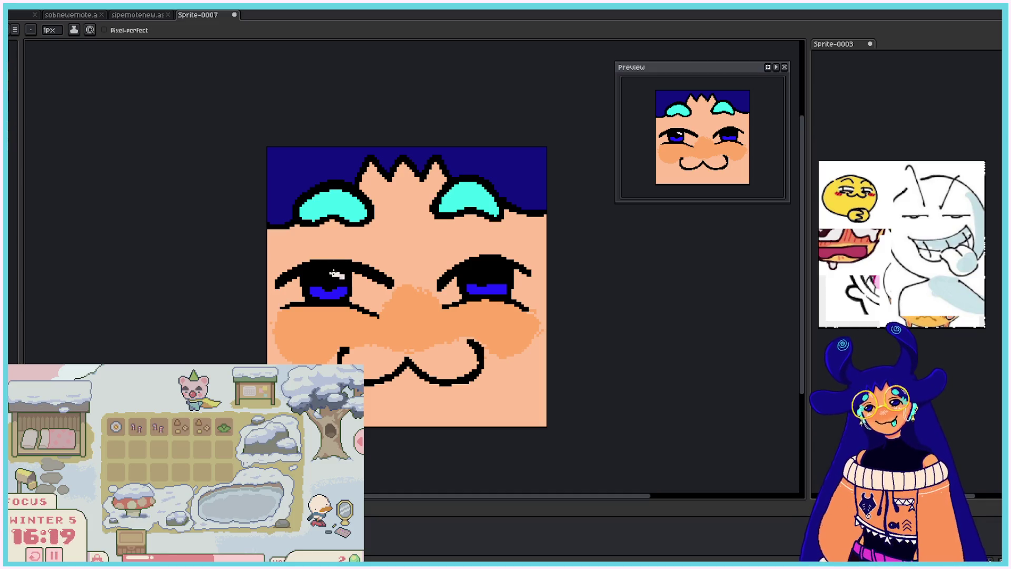
{"action": "left_click", "coordinate": [503, 274]}
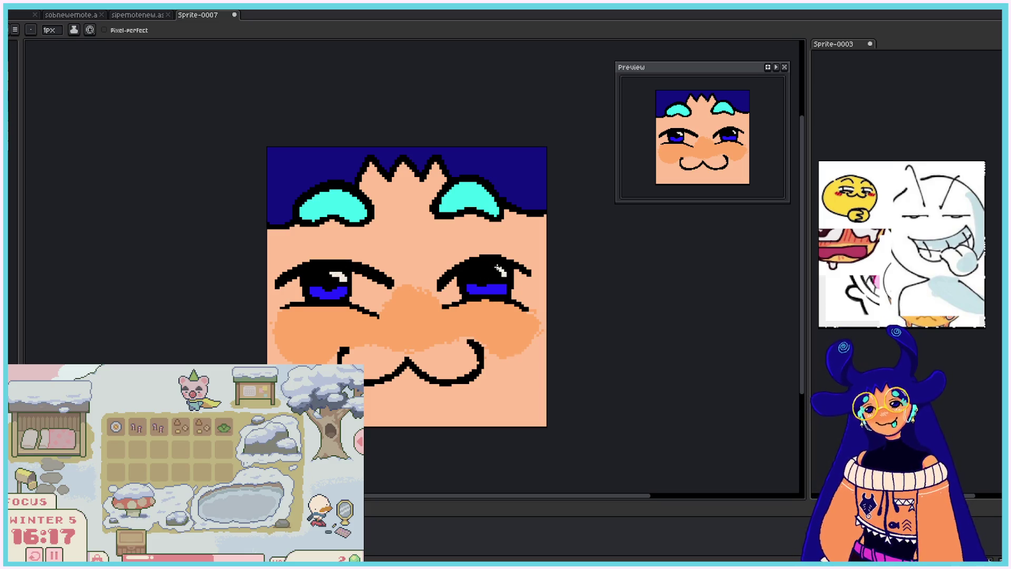
{"action": "left_click_drag", "start_coordinate": [501, 272], "coordinate": [495, 267]}
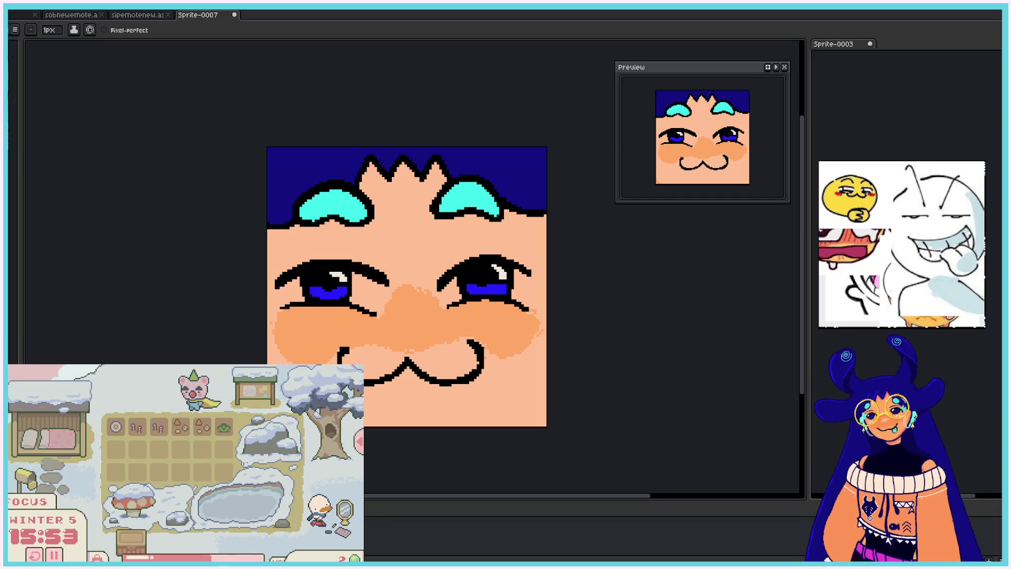
- Shade the face's bottom-right corner and the gaps along the hair spikes in skin tone
{"action": "mouse_move", "coordinate": [548, 415]}
{"action": "left_mouse_down"}
{"action": "mouse_move", "coordinate": [535, 422]}
{"action": "mouse_move", "coordinate": [545, 405]}
{"action": "left_mouse_up"}
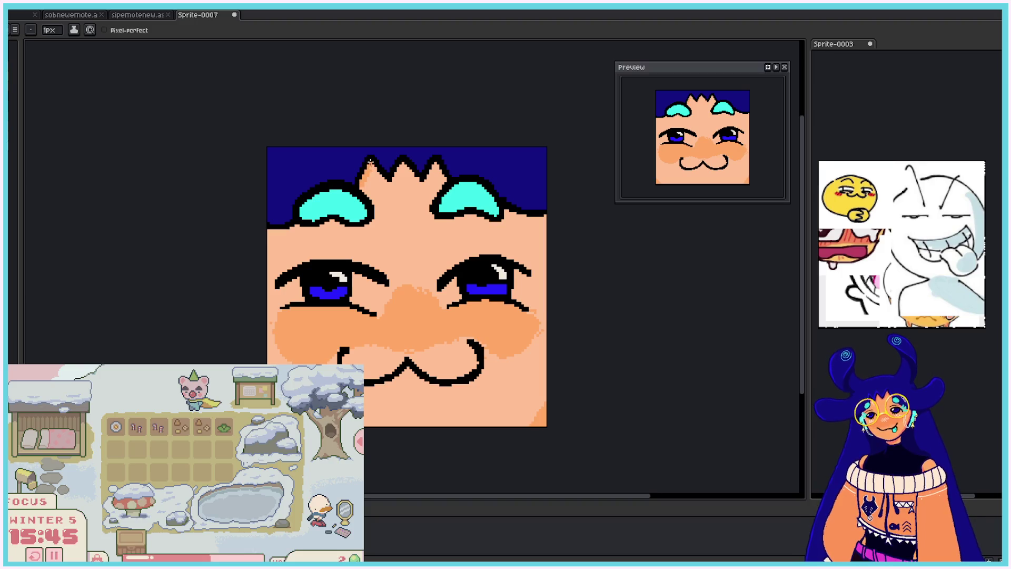
{"action": "mouse_move", "coordinate": [387, 186]}
{"action": "left_mouse_down"}
{"action": "mouse_move", "coordinate": [401, 169]}
{"action": "mouse_move", "coordinate": [419, 182]}
{"action": "mouse_move", "coordinate": [440, 173]}
{"action": "left_mouse_up"}
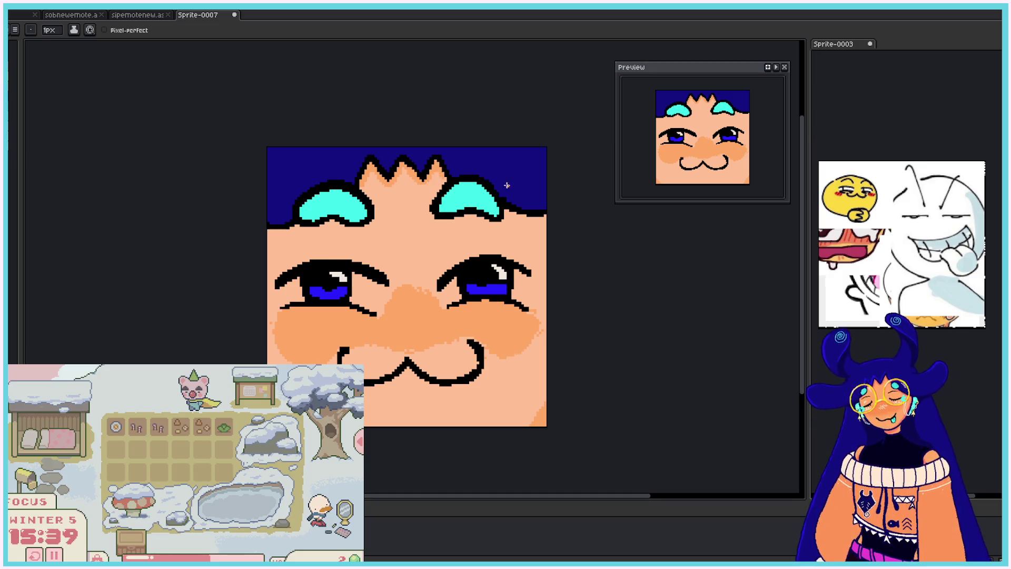
{"action": "left_click_drag", "start_coordinate": [266, 233], "coordinate": [369, 225]}
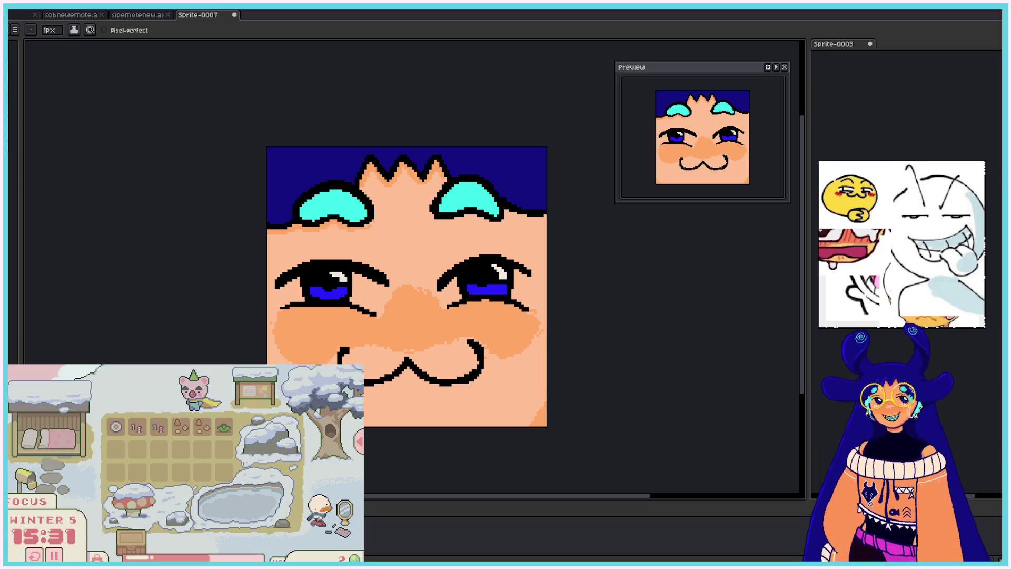